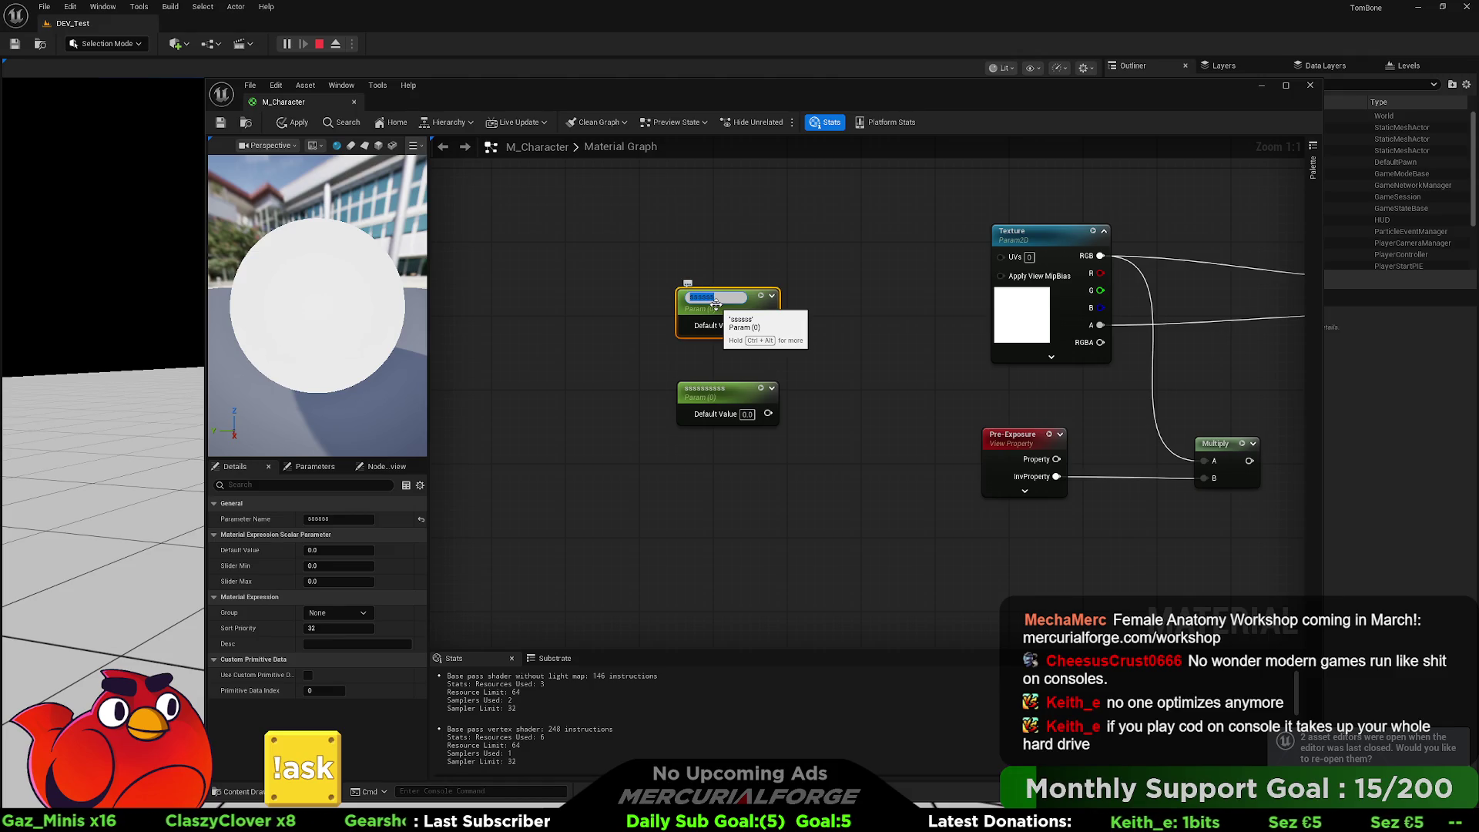
- Name the first scalar parameter node Rows
text(Rows)
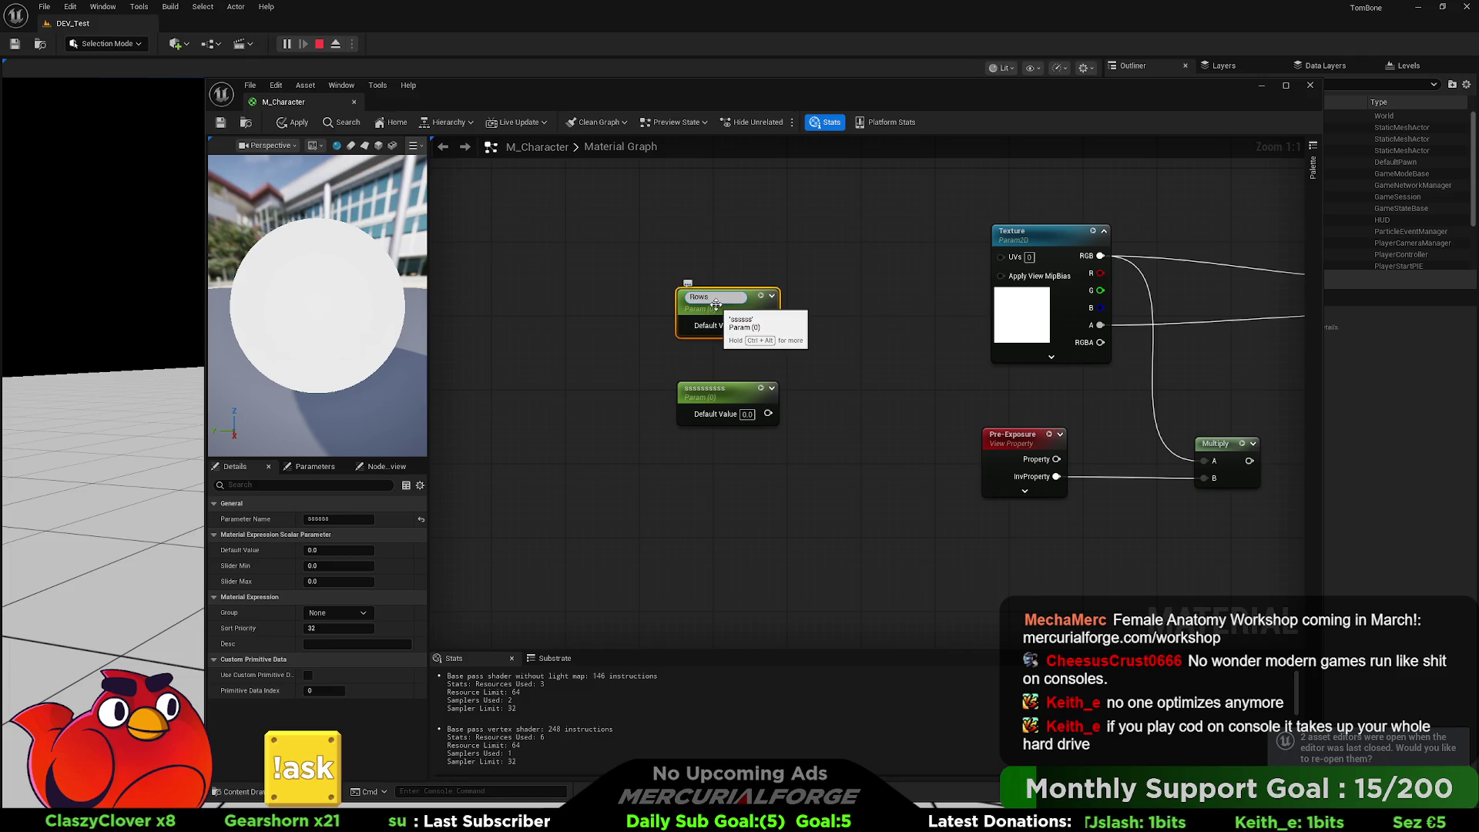
key(BackSpace)
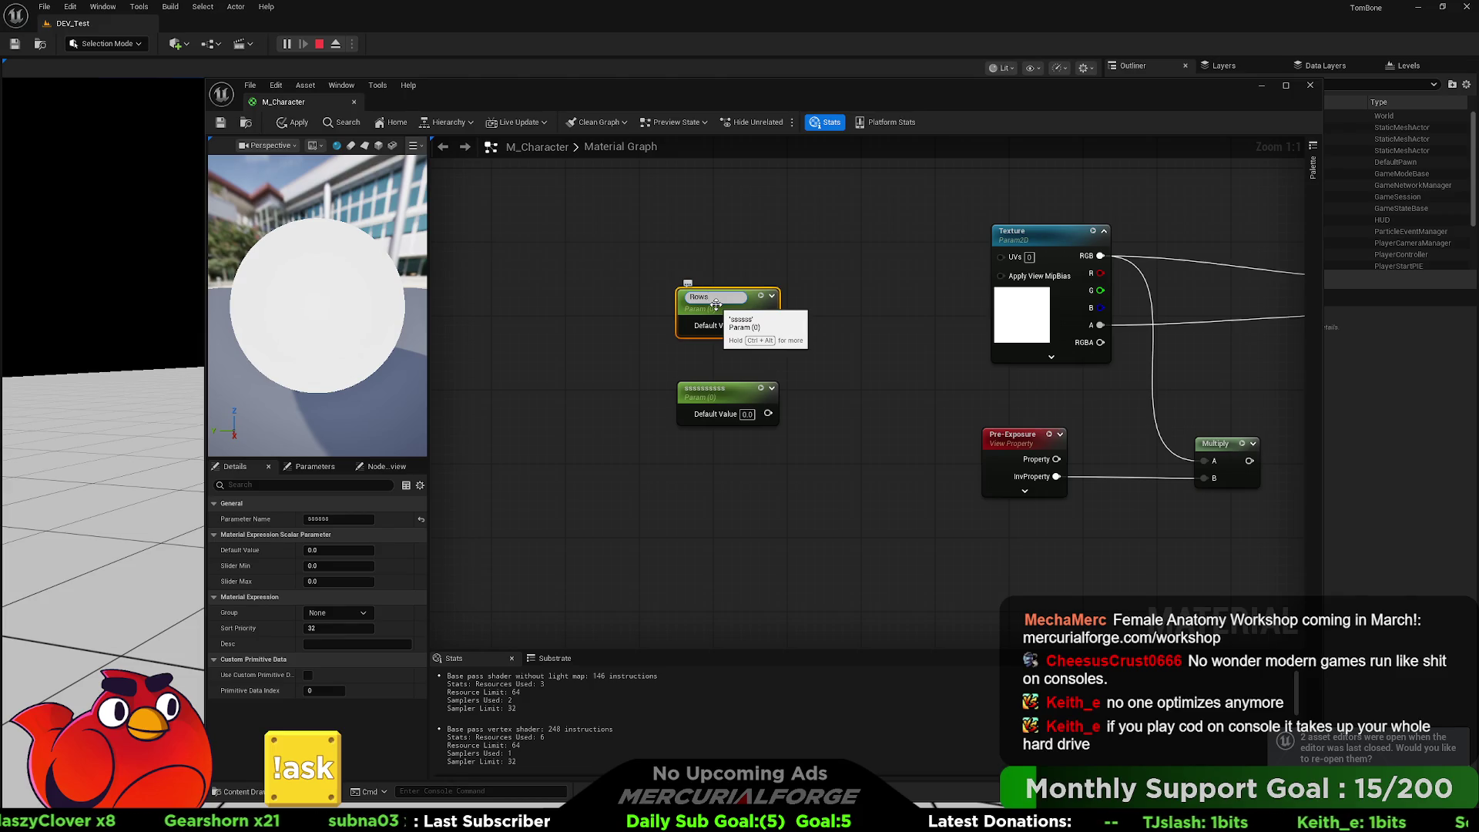
key(Return)
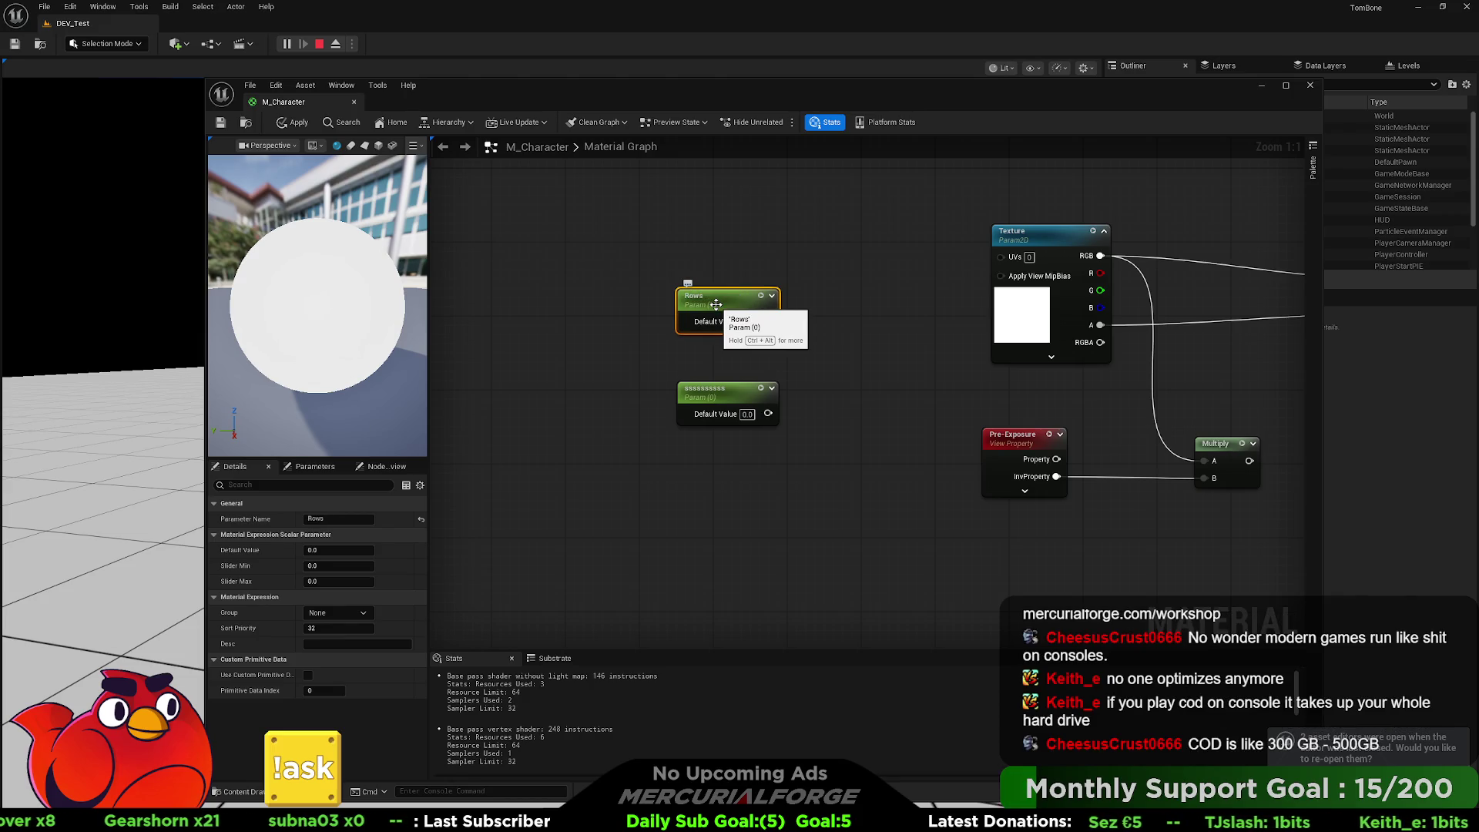
- Rename the second scalar parameter node from its placeholder to Columns
double_click(729, 394)
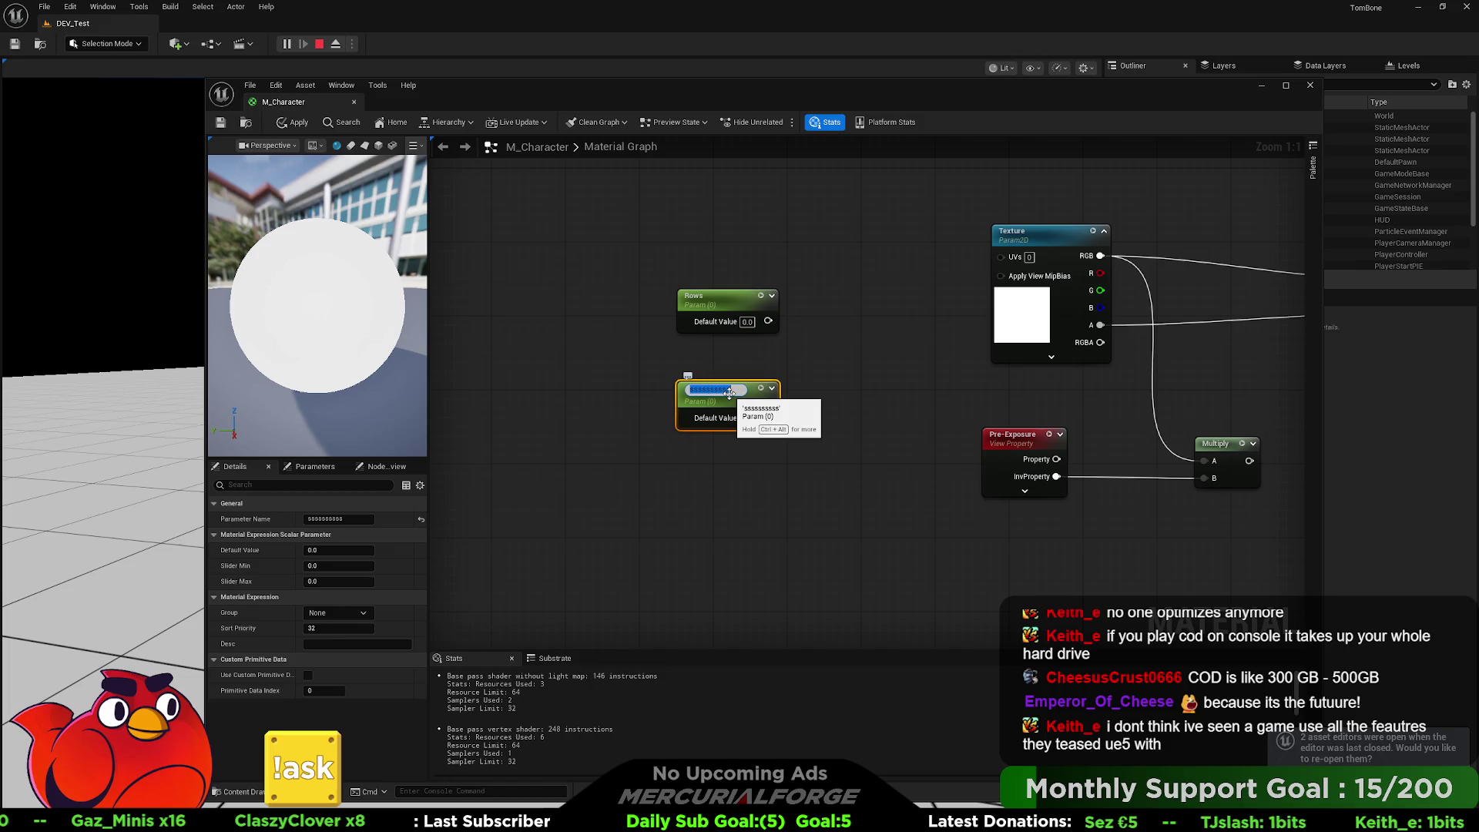
key(alt+Tab)
key(alt+Tab)
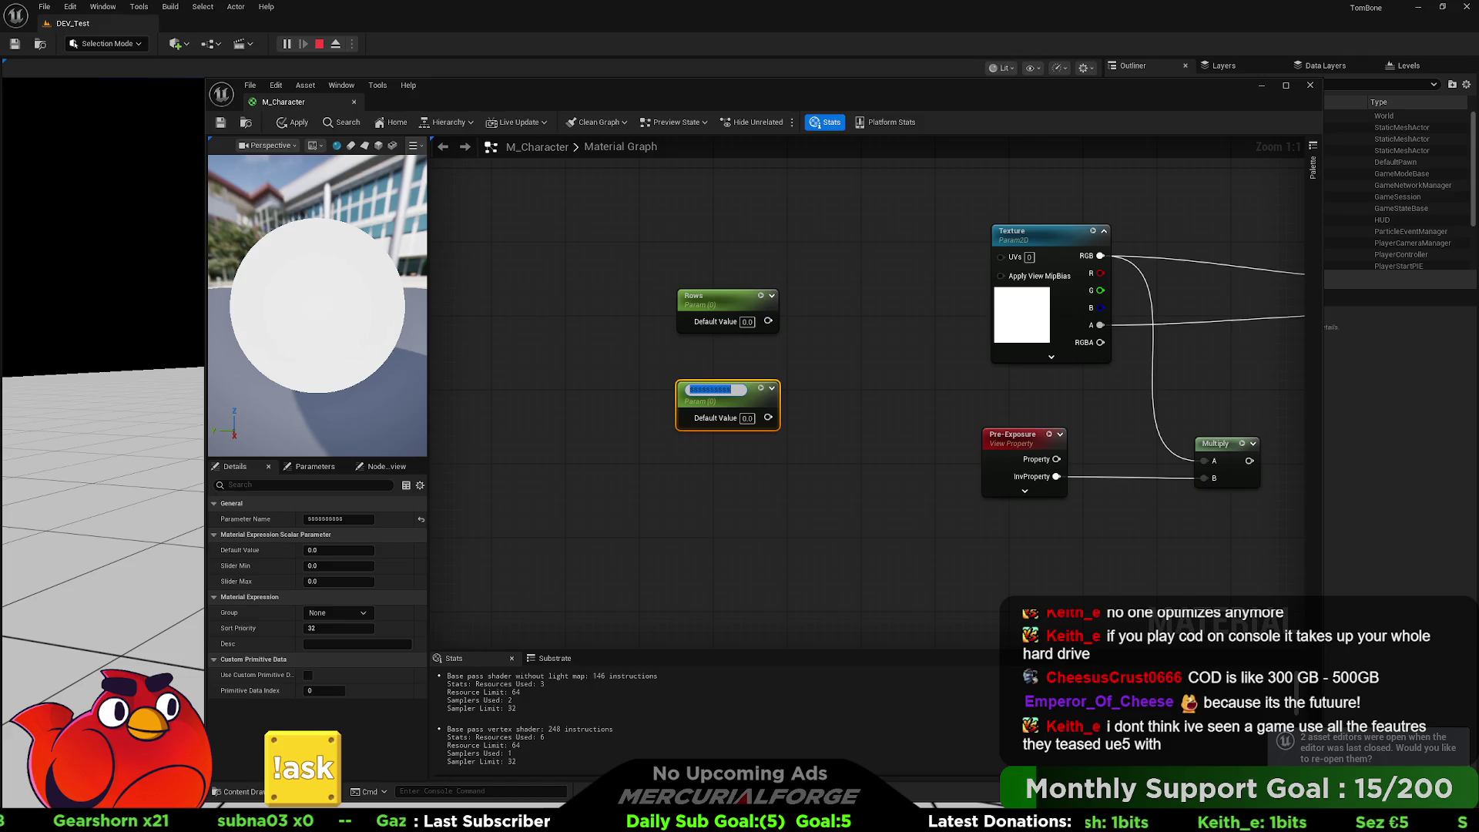
click(736, 390)
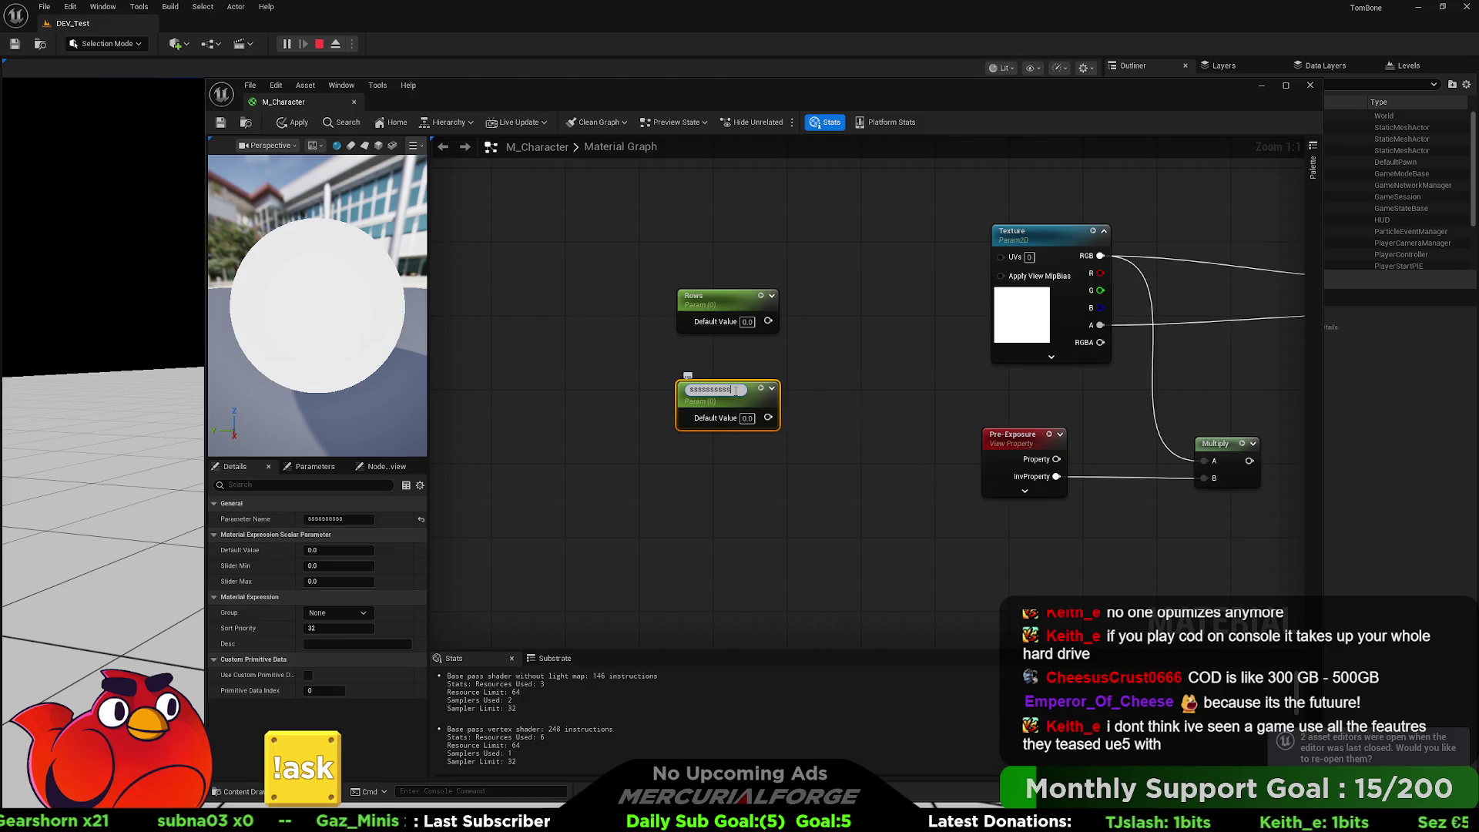
drag(735, 390, 683, 390)
text(Column)
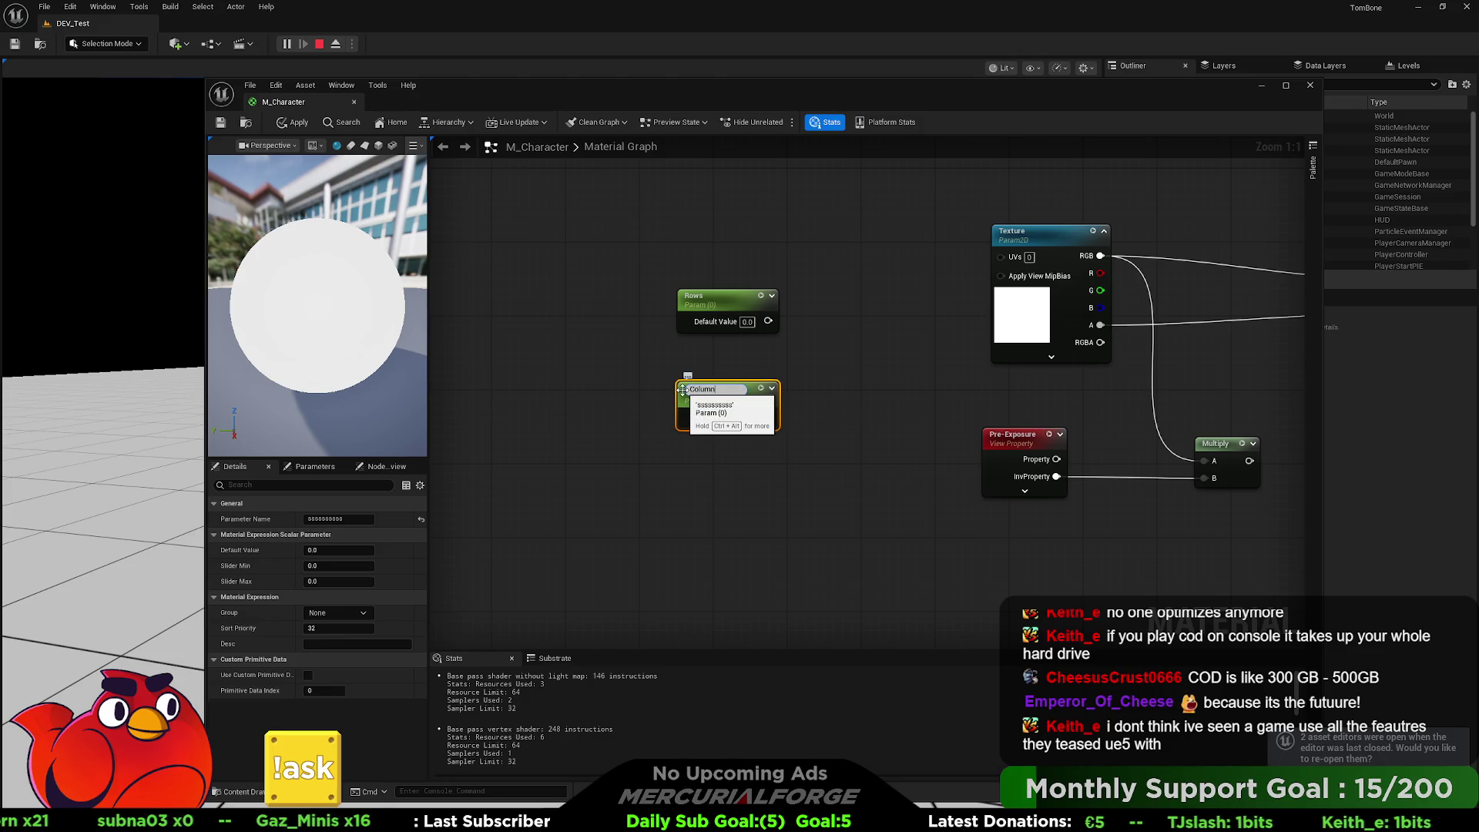
text(s)
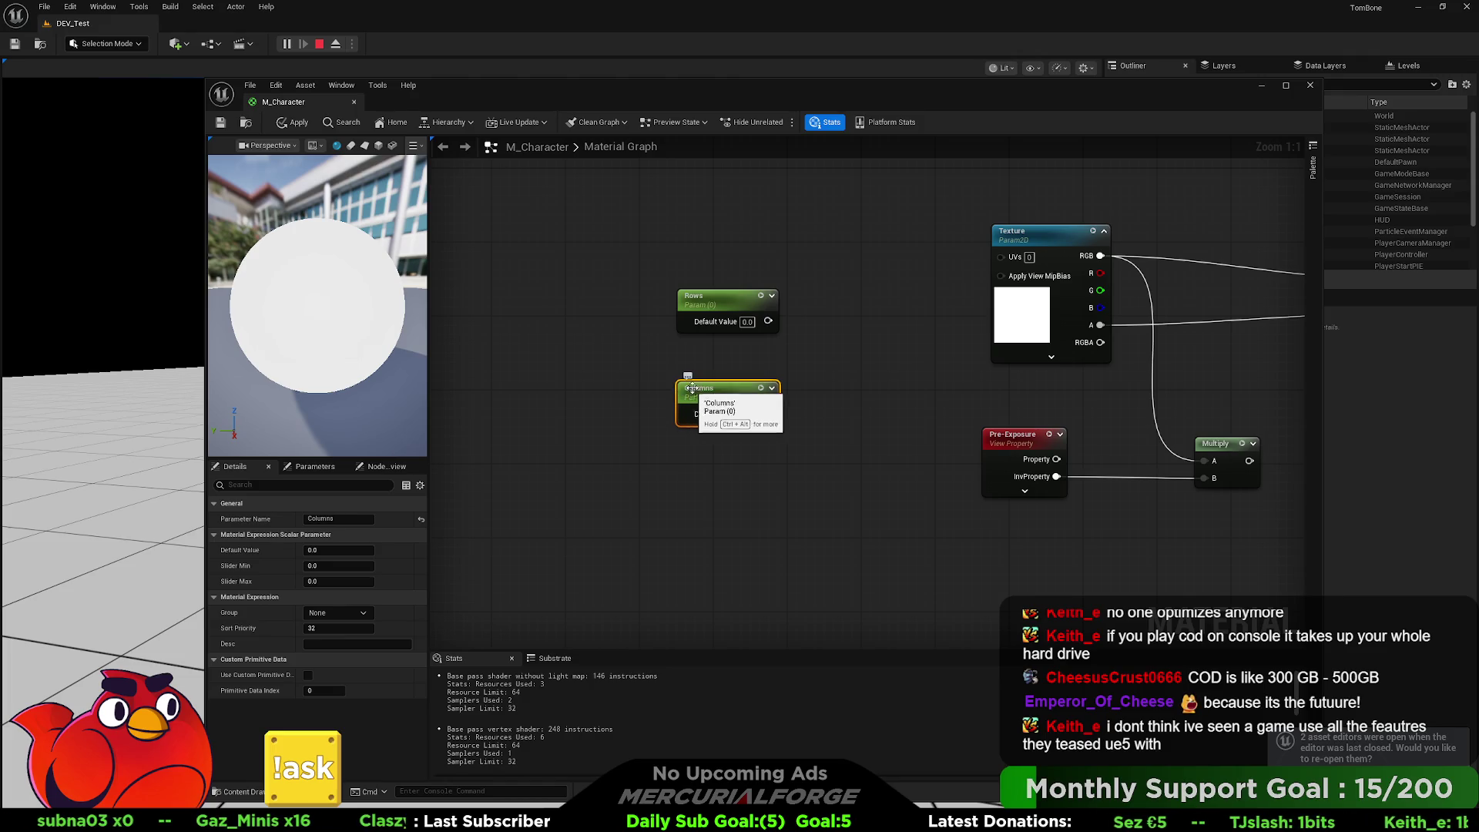
key(Return)
click(793, 351)
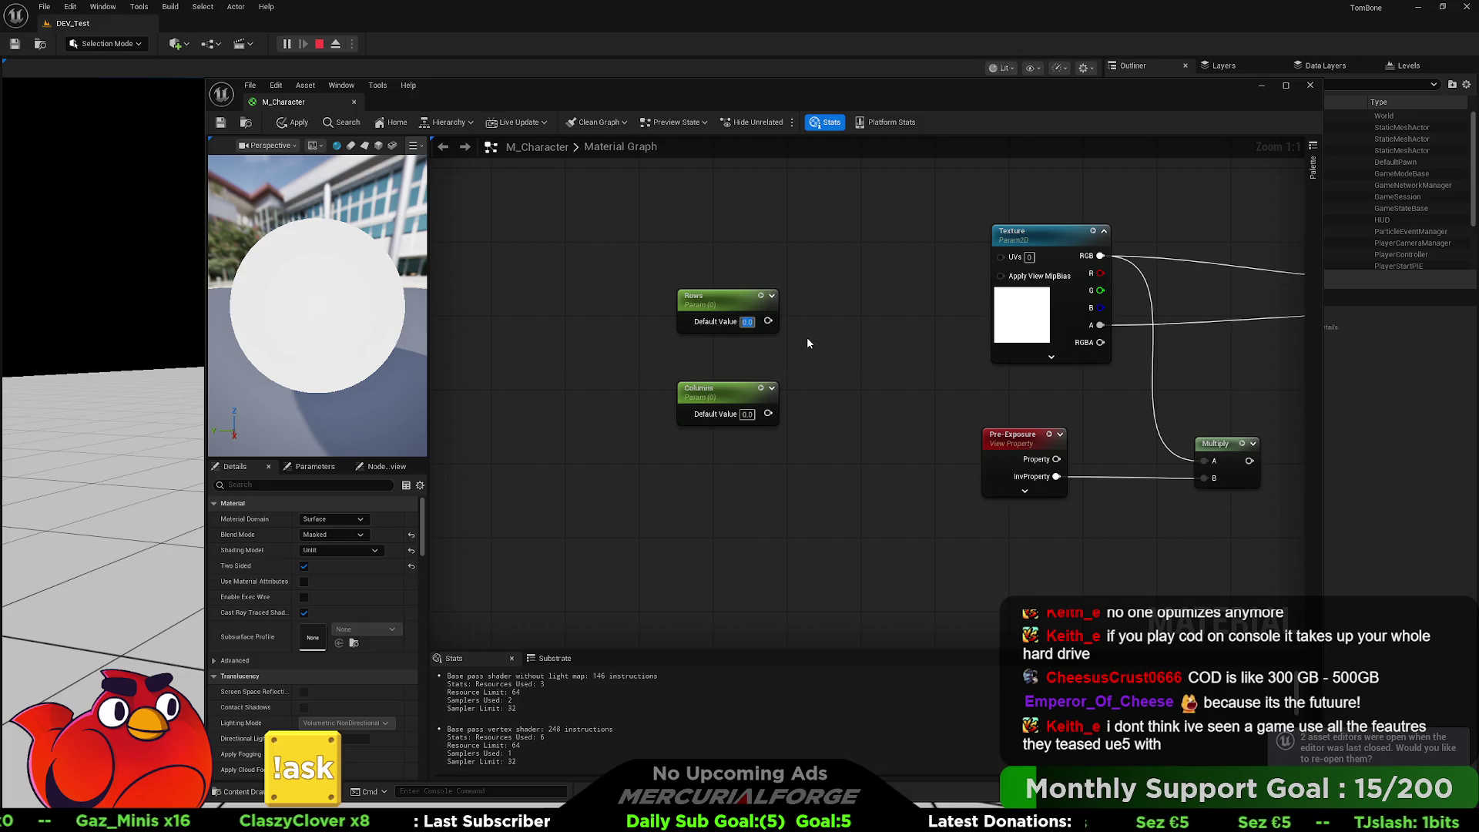
- Set the Rows default value to 4, then reset it to 0
text(4)
key(Return)
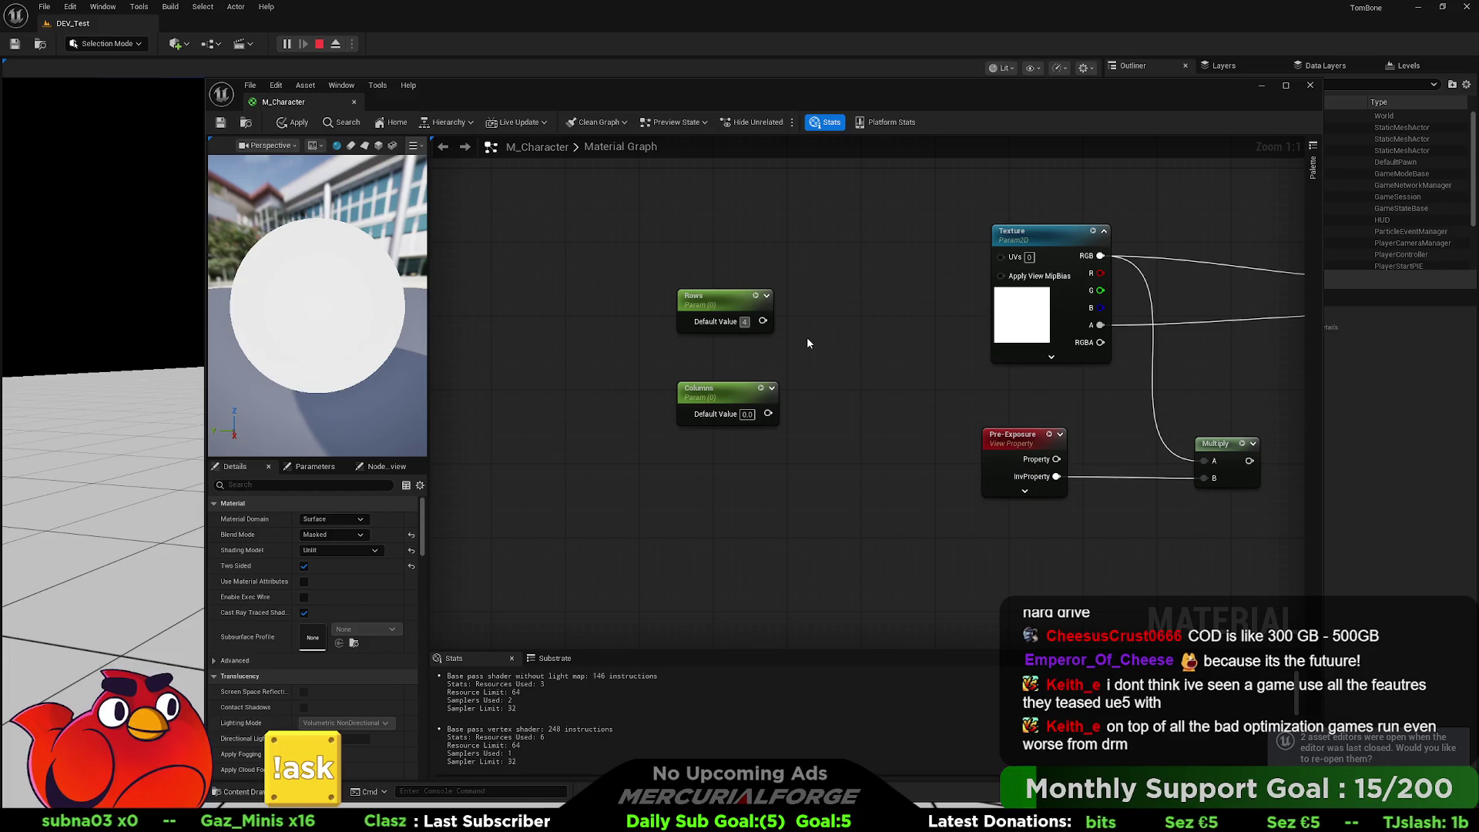
key(BackSpace)
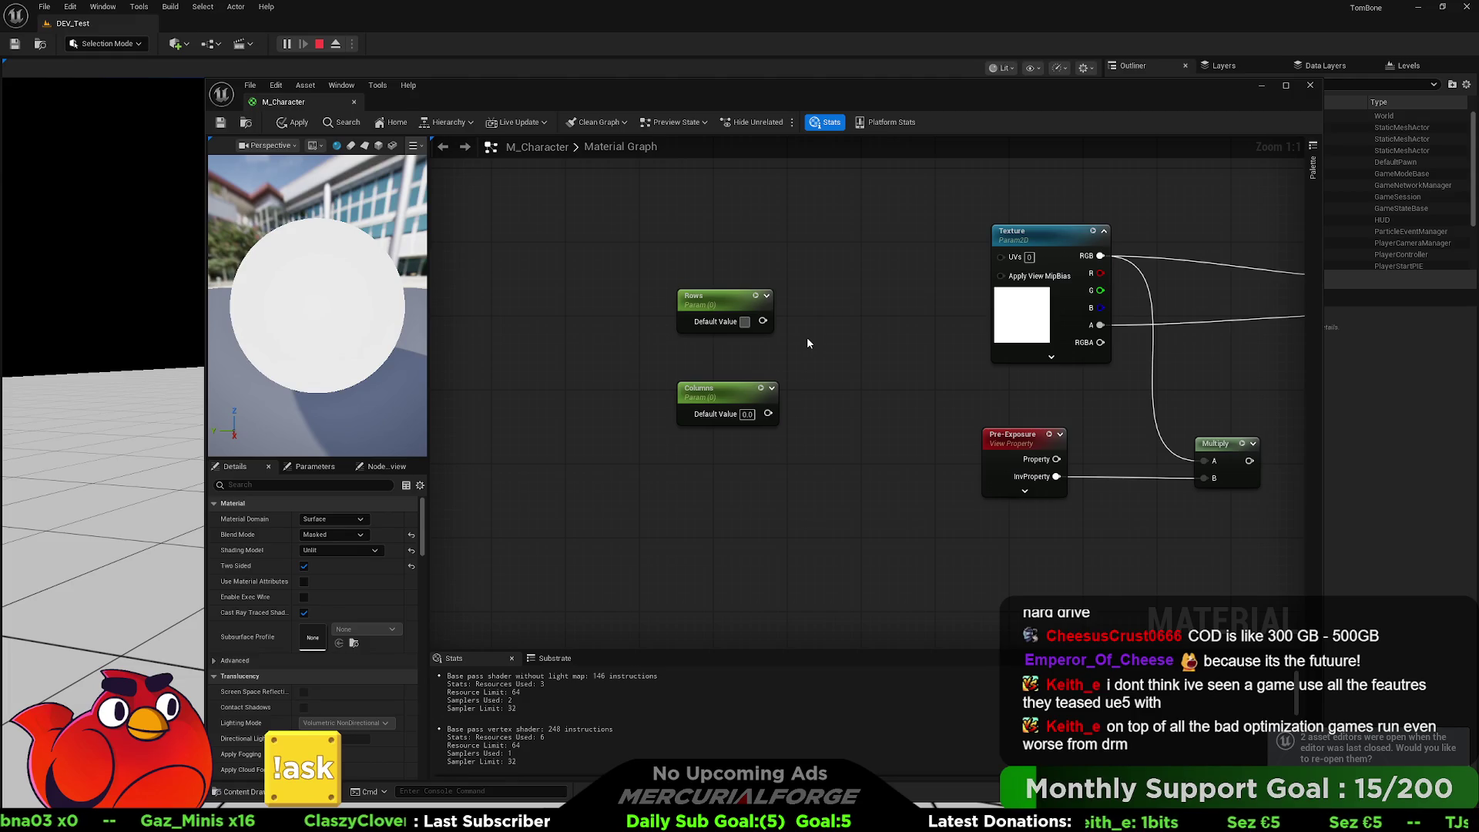
text(0.0)
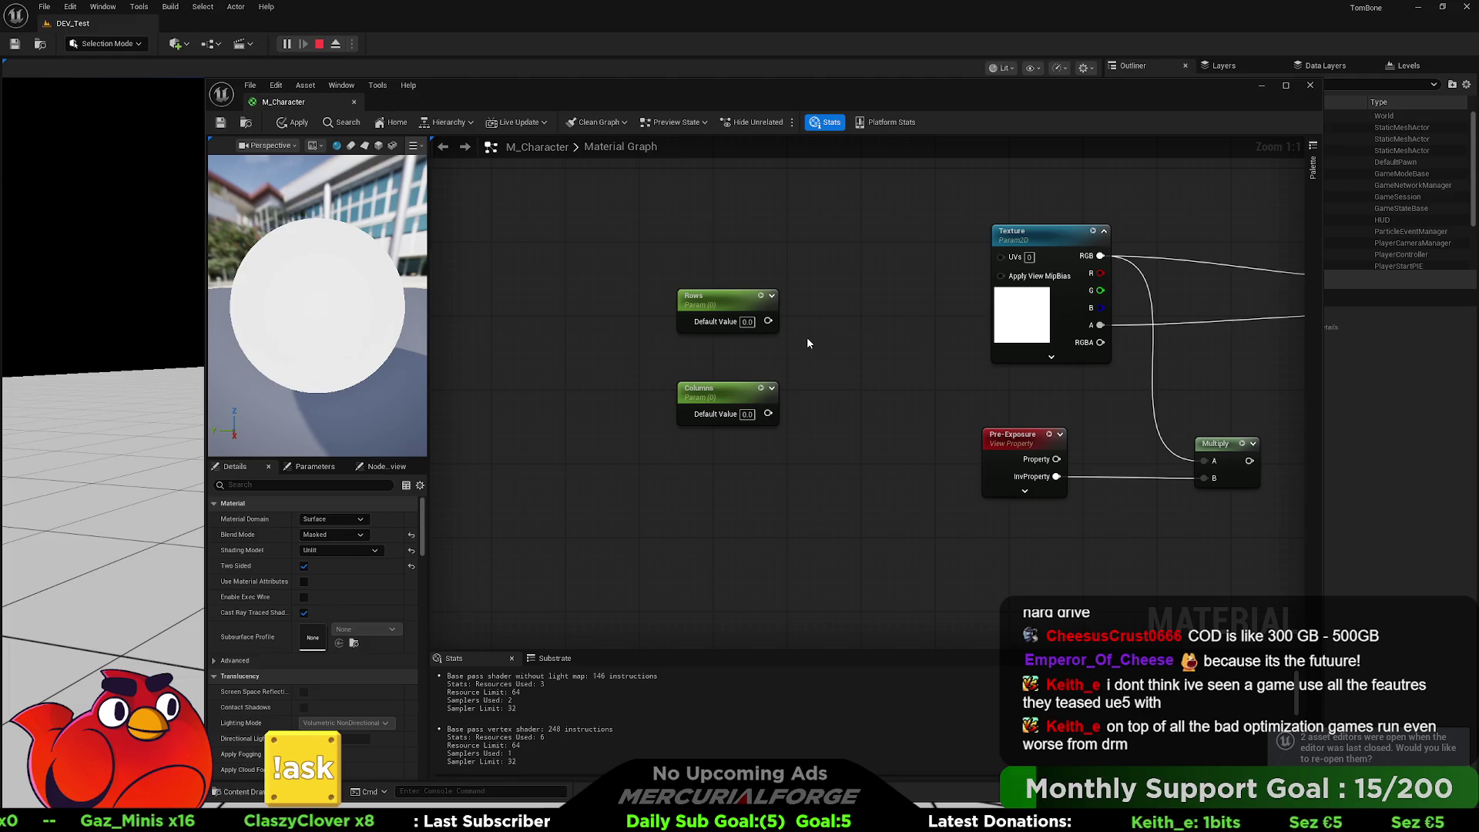
- Stack the Rows node beneath Columns and move both nodes up the graph
mouse_move(722, 302)
mouse_down()
mouse_move(723, 468)
mouse_move(719, 451)
mouse_up()
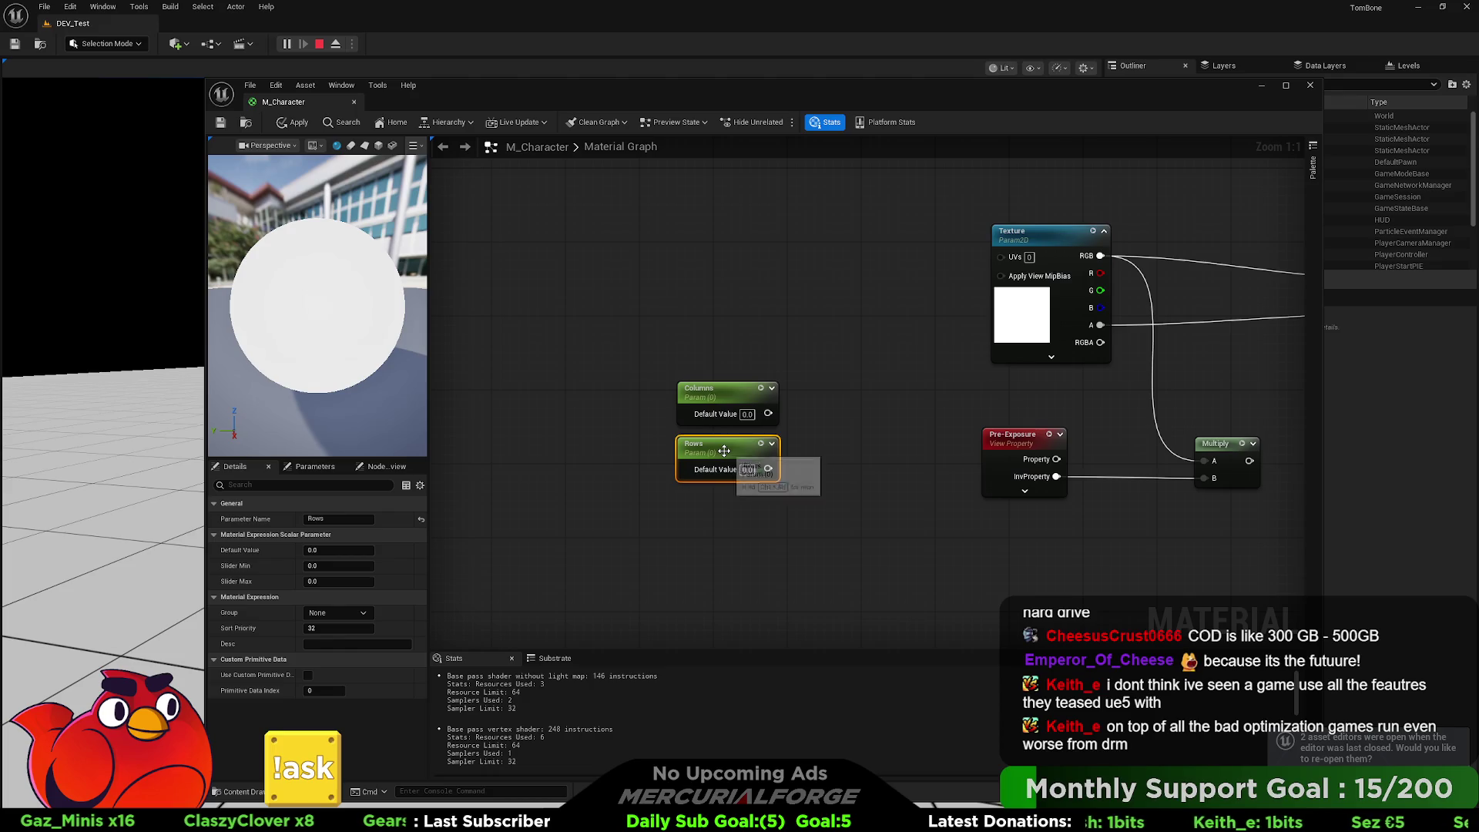
ctrl+click(718, 400)
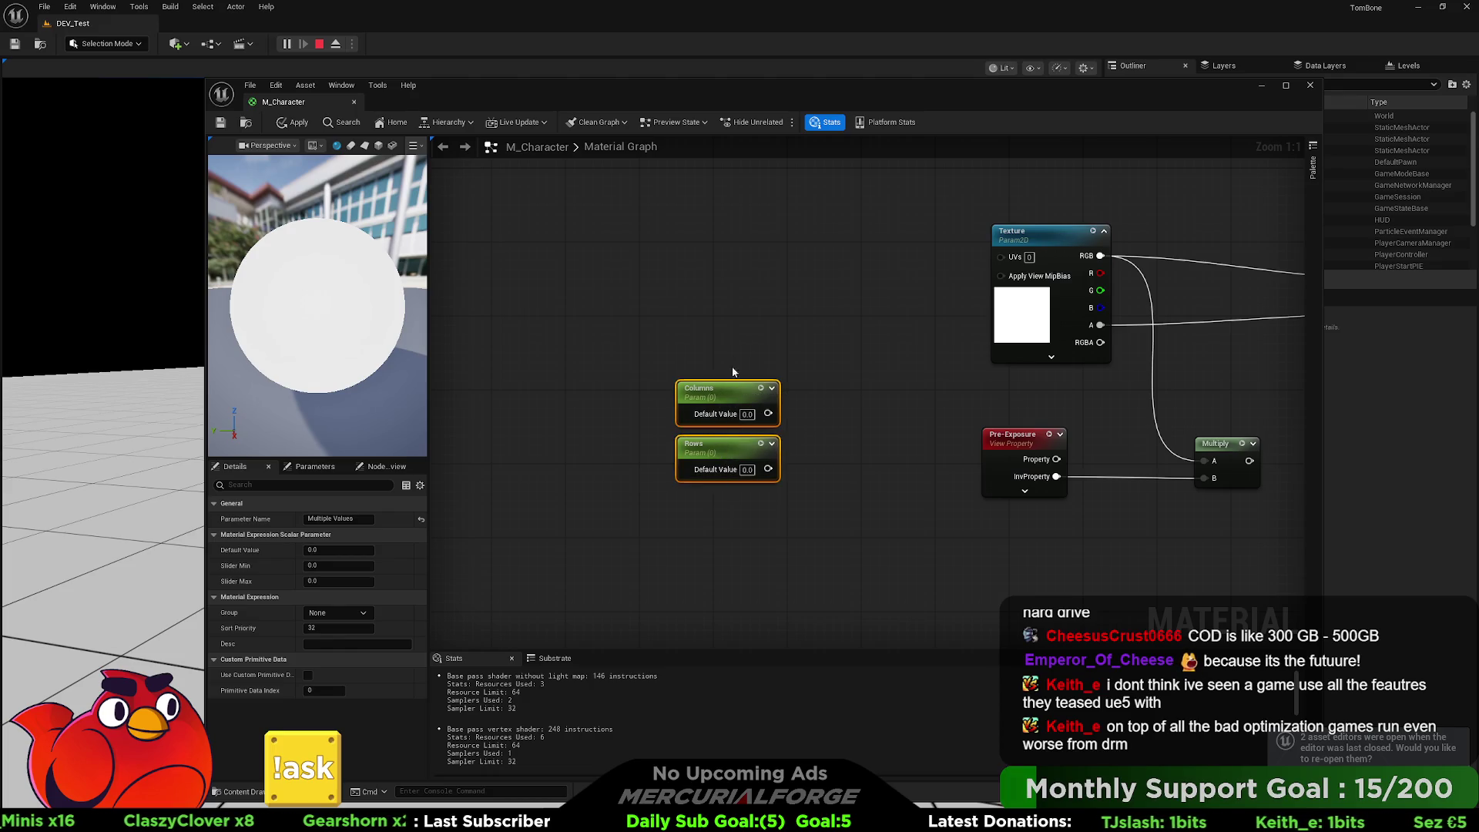
drag(724, 387, 725, 285)
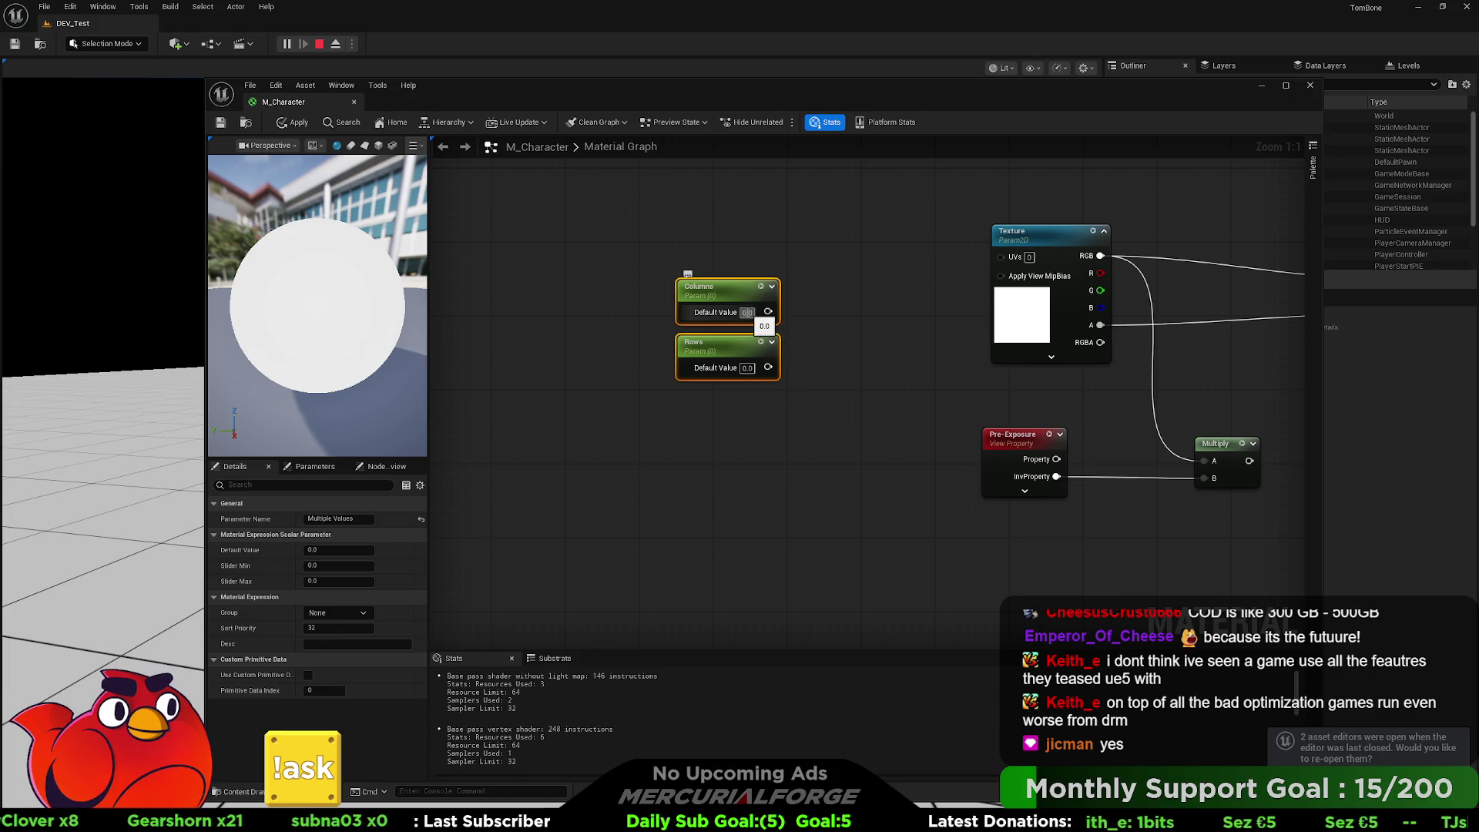
- Switch to Aseprite and zoom in and out on the Faces.png grid of facial expressions
key(alt+Tab)
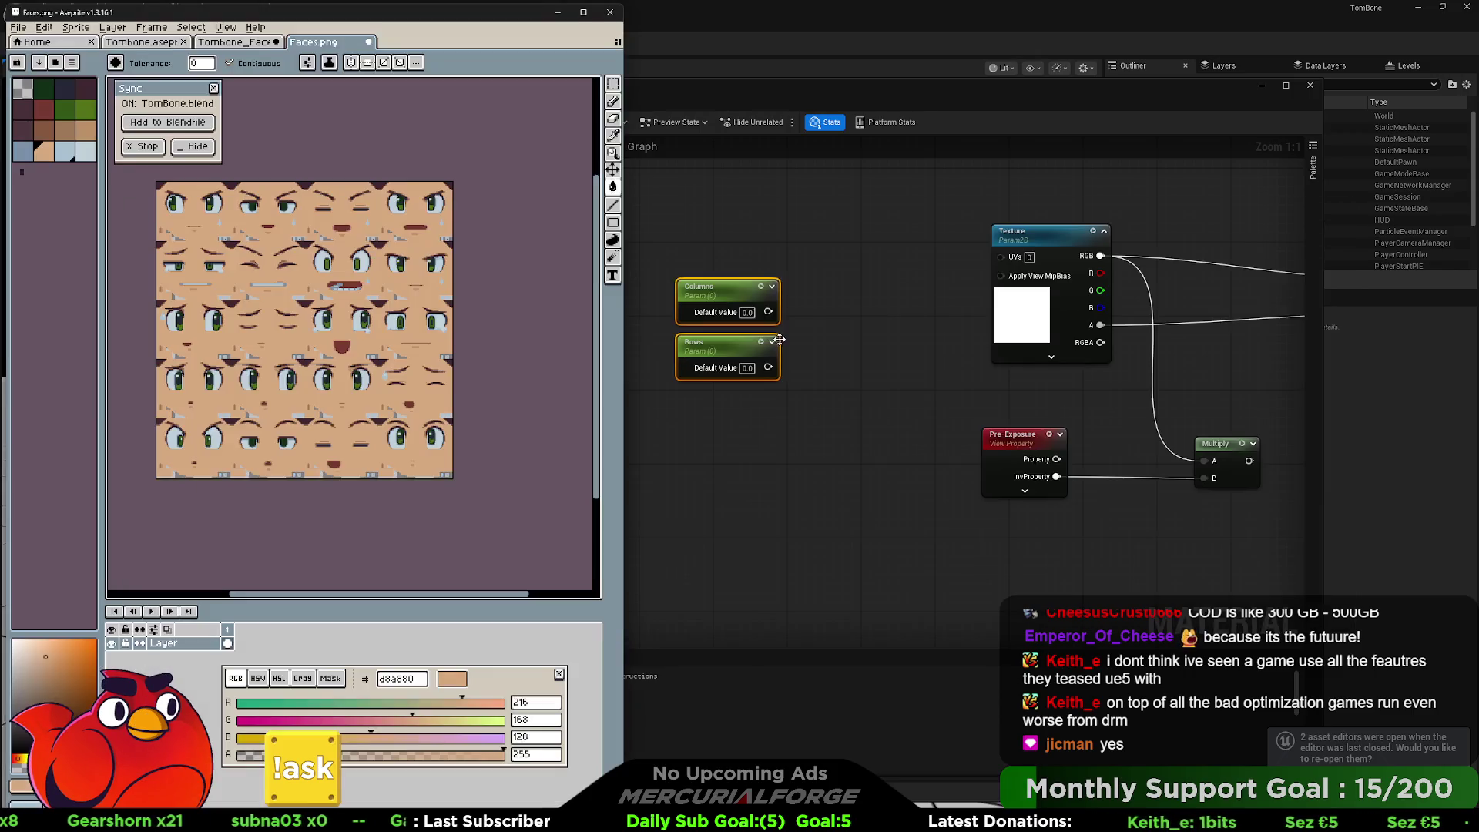
scroll(286, 232, up, 1)
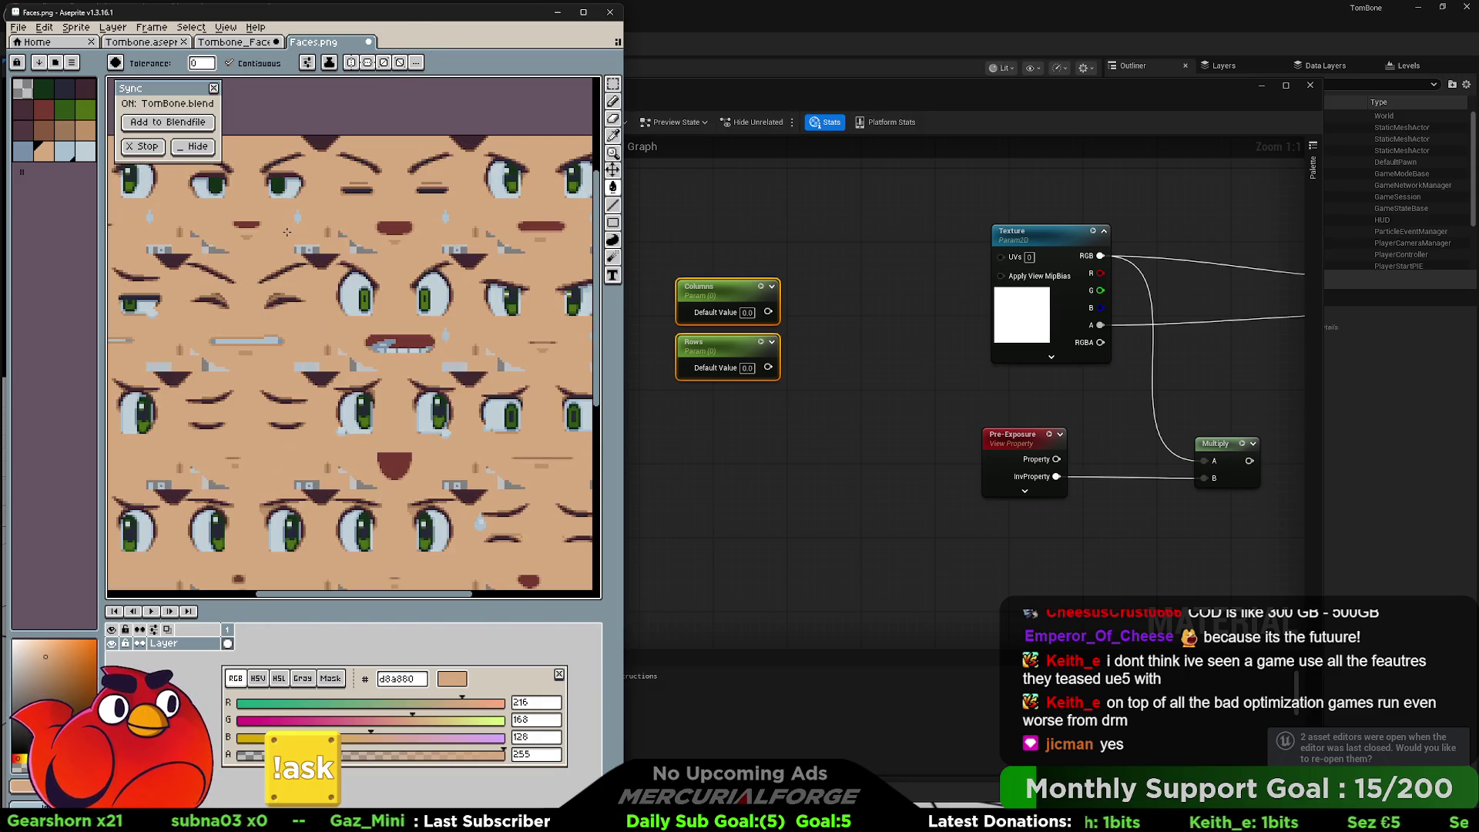
scroll(287, 232, down, 1)
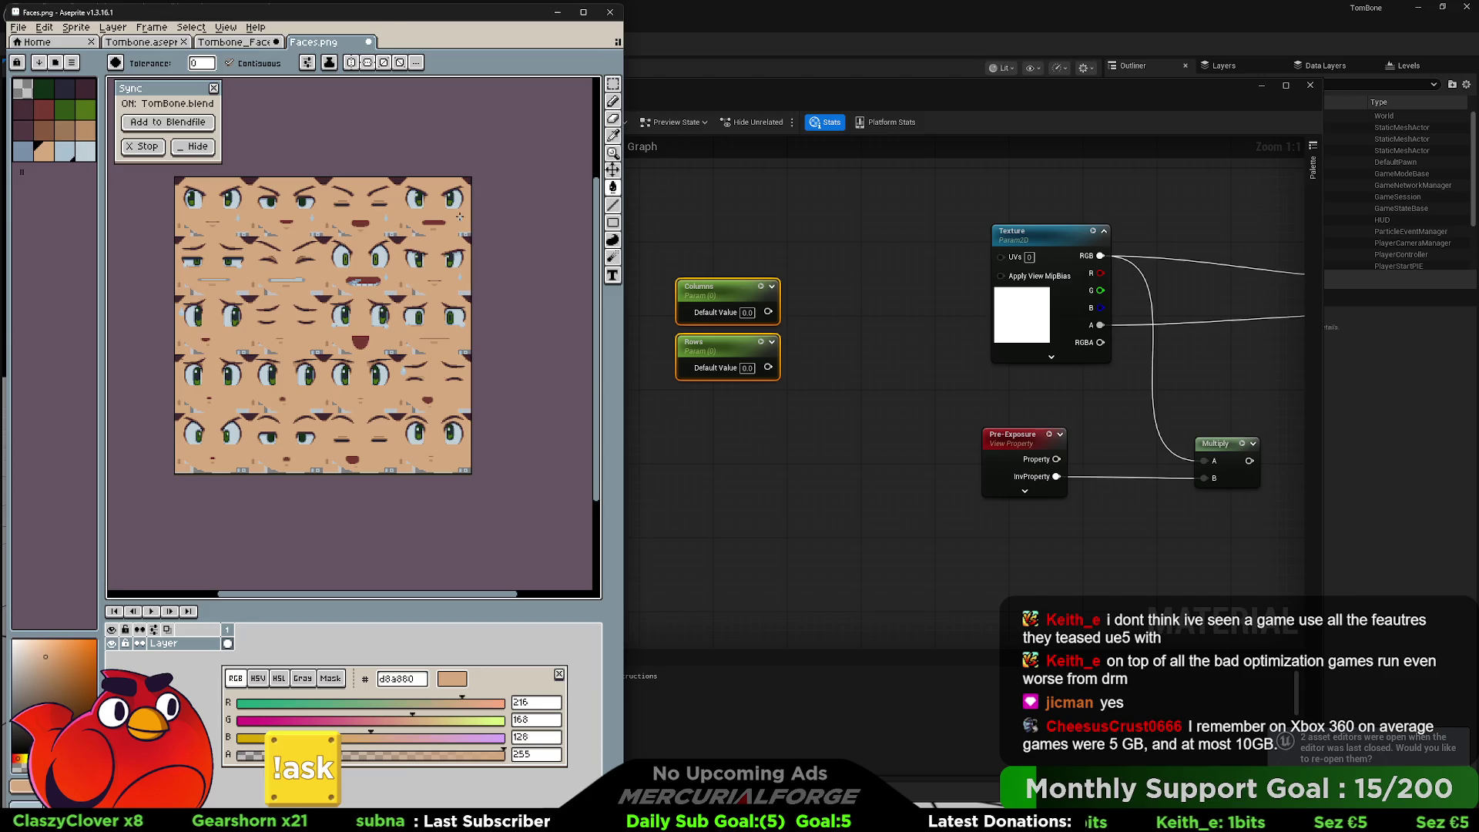
- Set Columns to 4 and Rows to 5, then apply the material
click(734, 251)
click(747, 312)
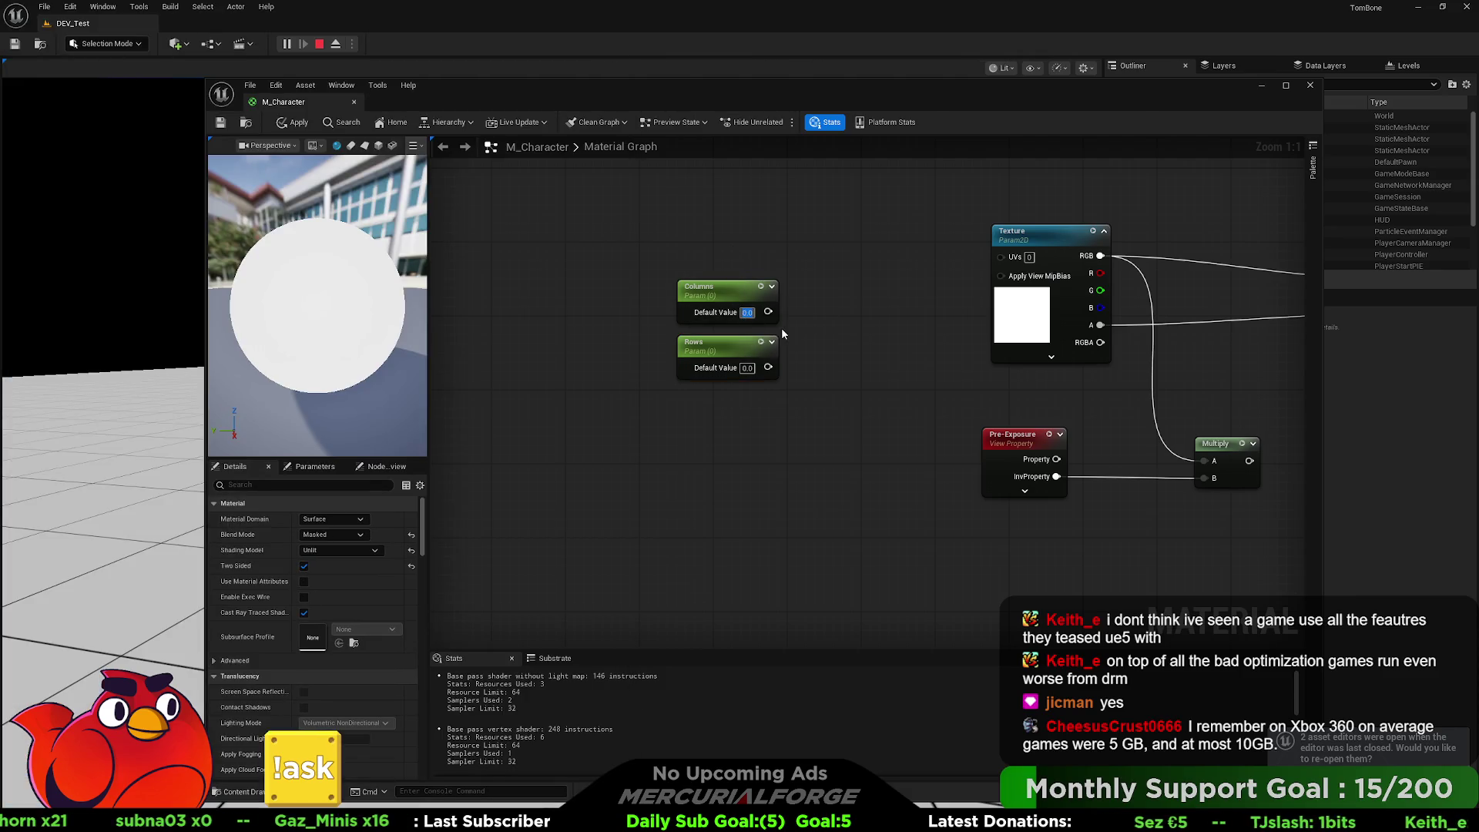
text(4)
key(Tab)
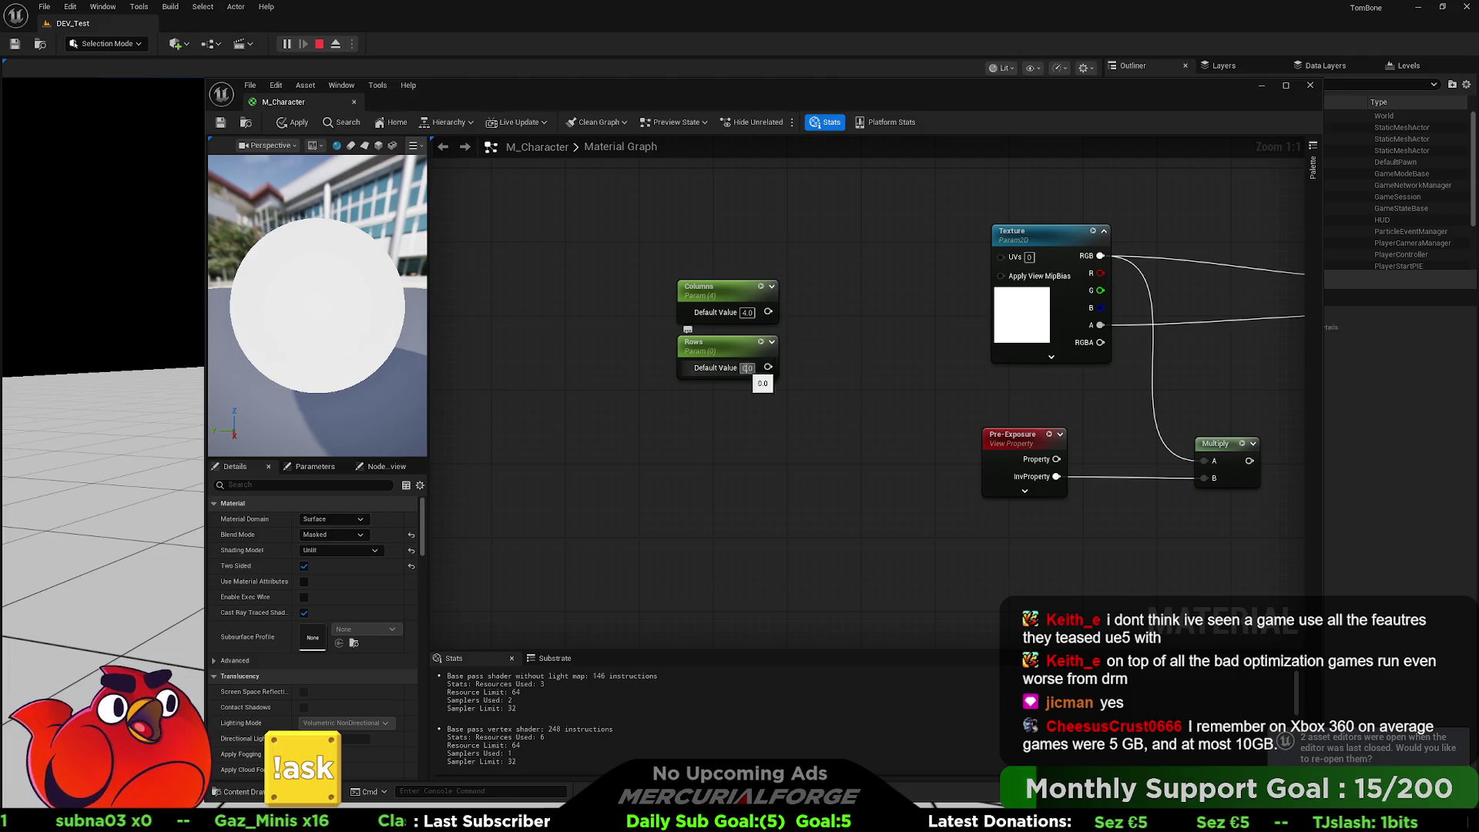
text(8)
key(Return)
mouse_move(825, 431)
mouse_down()
mouse_move(664, 276)
mouse_move(731, 291)
mouse_up()
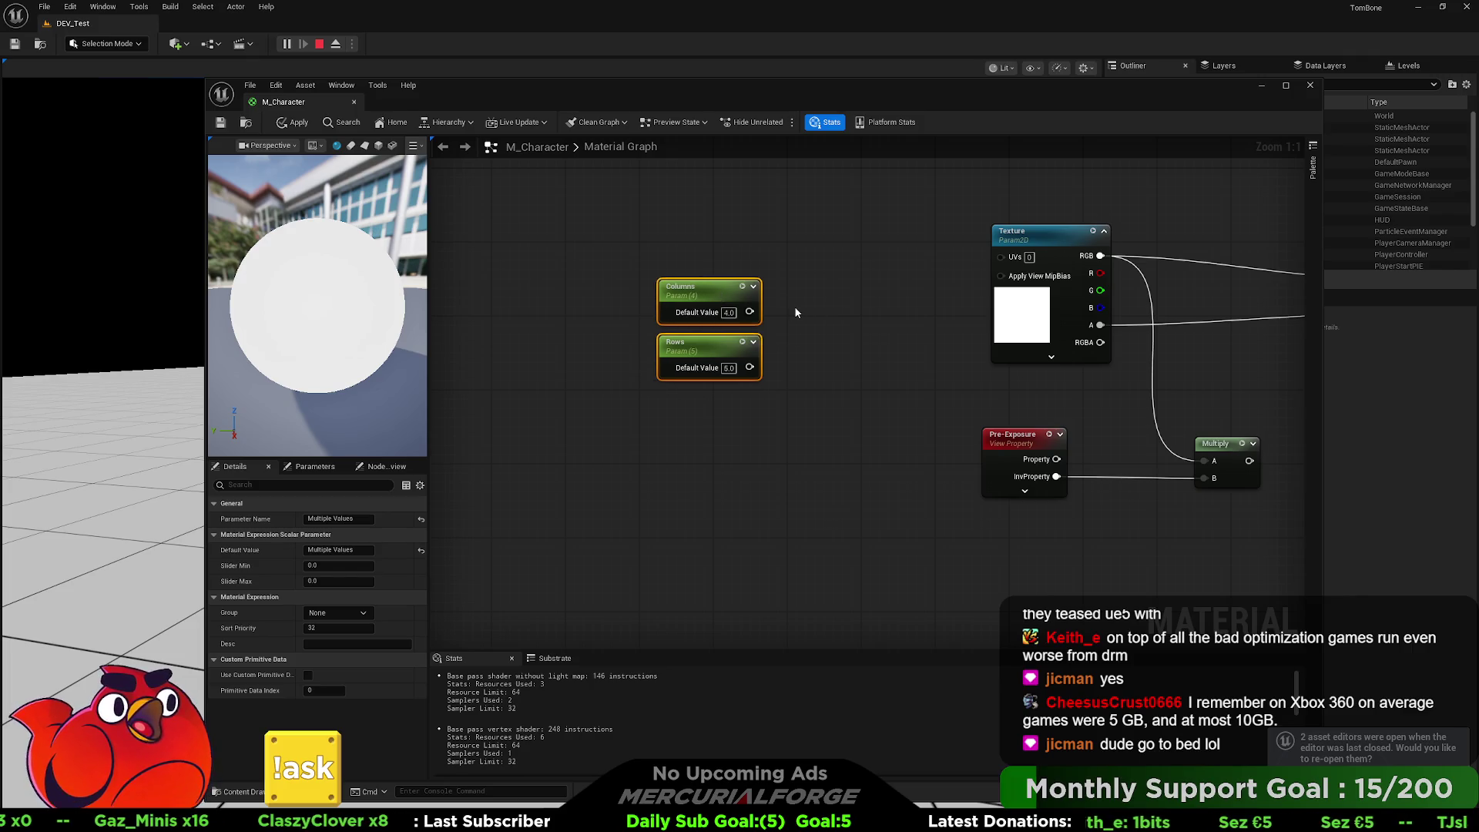
click(838, 354)
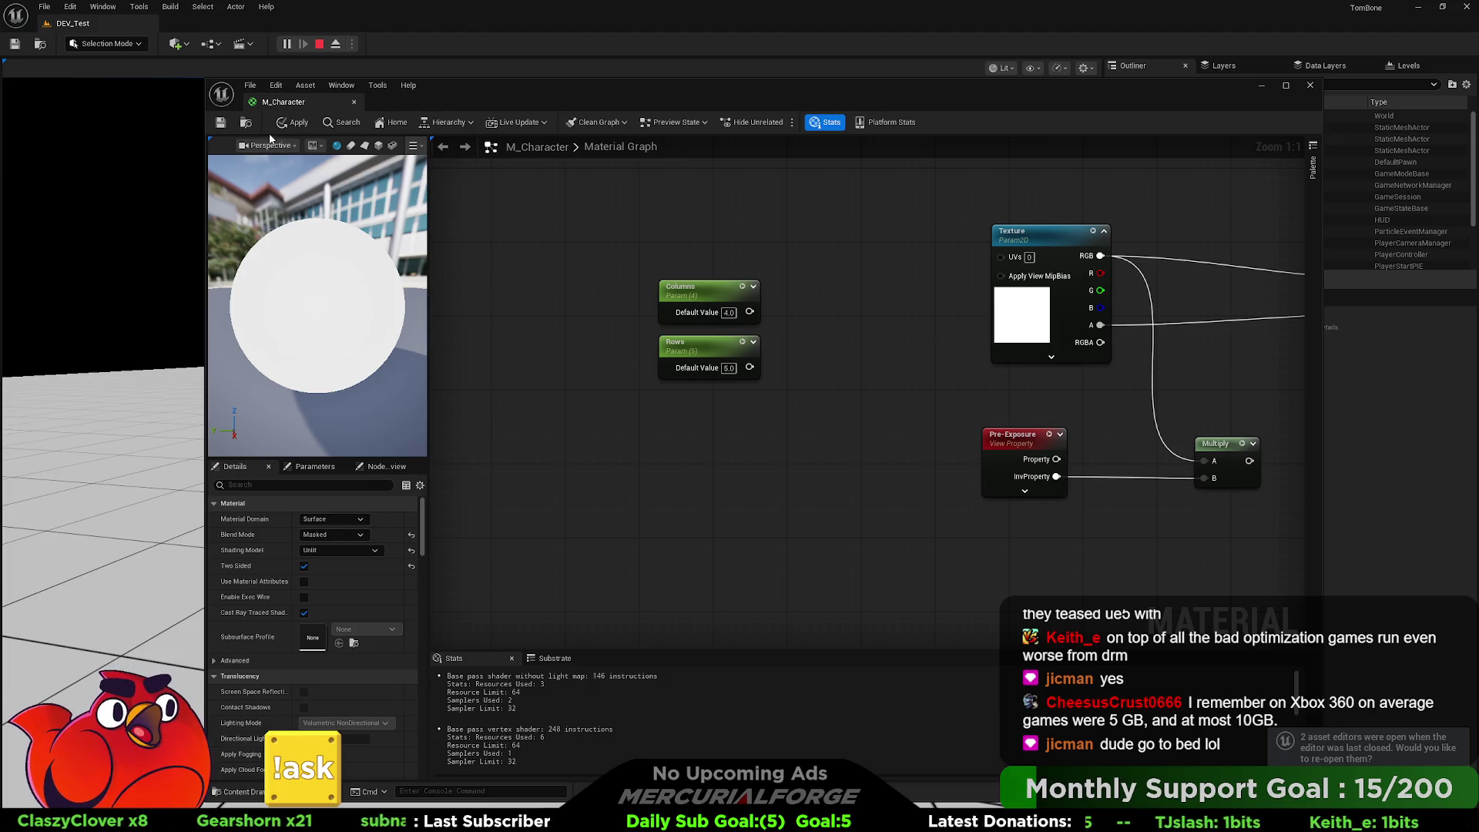
click(287, 125)
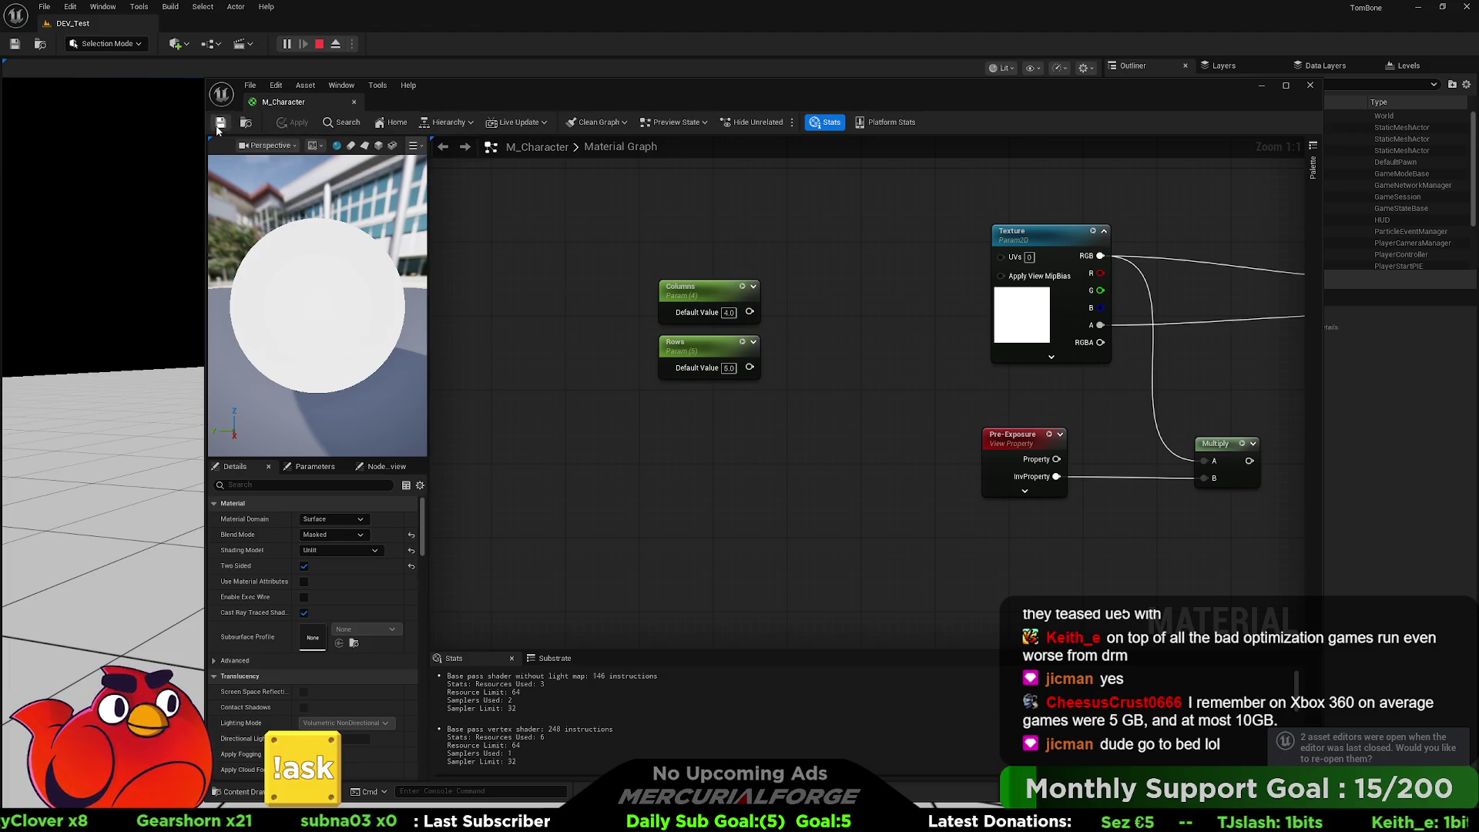
- Wrap Columns and Rows in a comment titled 'Controls what to expect from texture' and apply
drag(810, 249, 587, 439)
text(c)
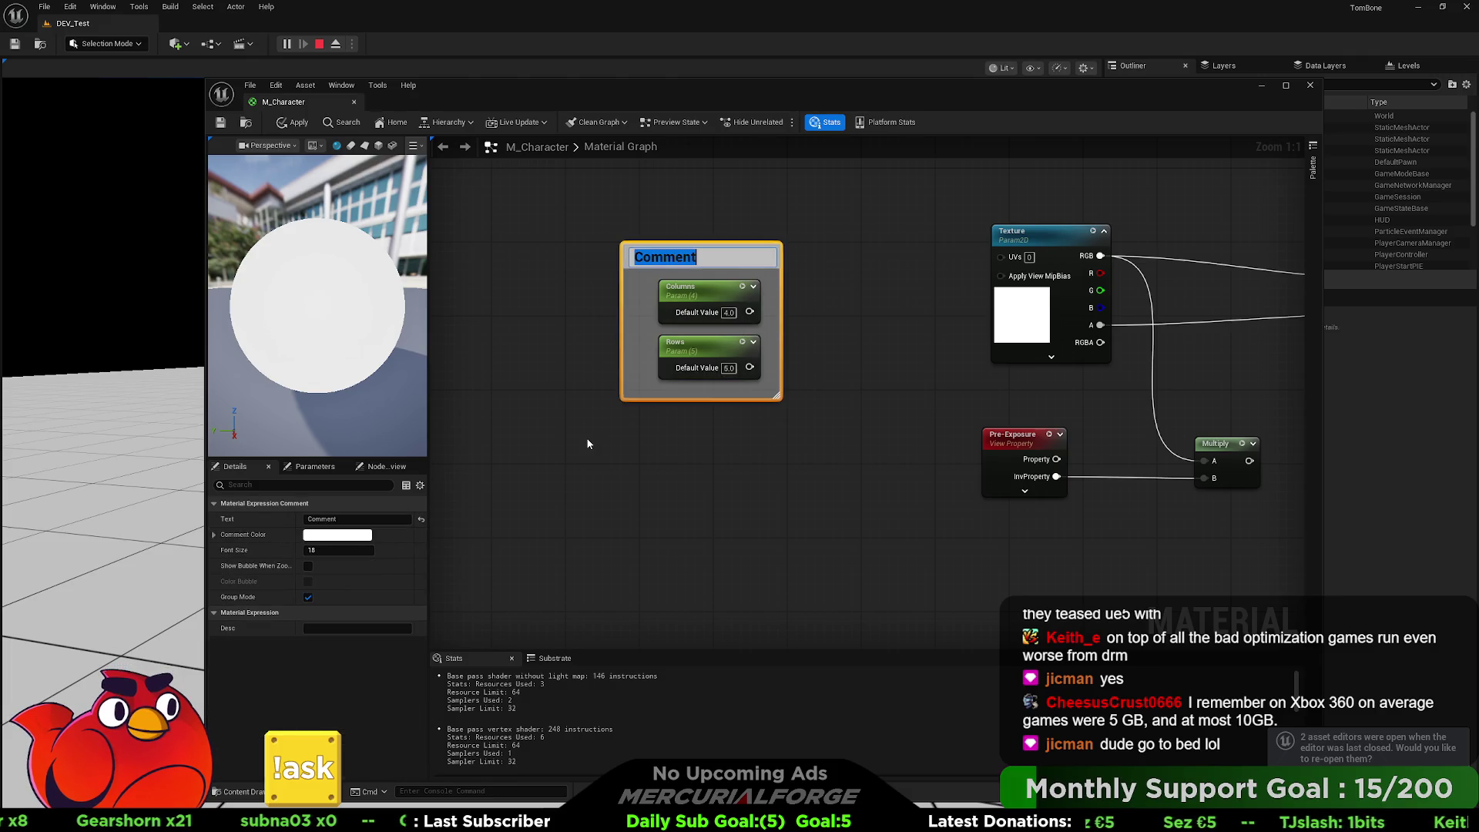
text(Controls)
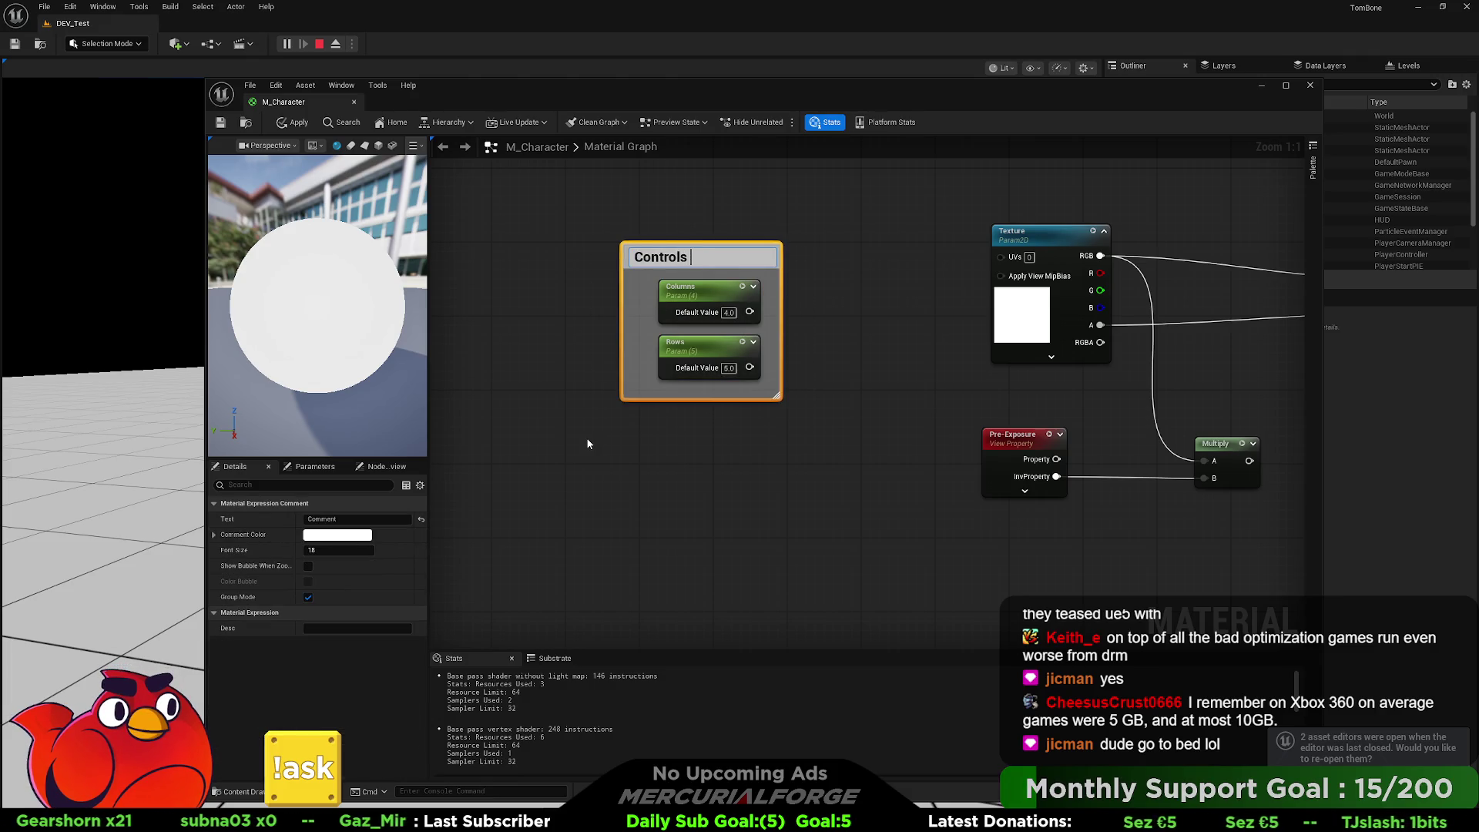
text( what textur)
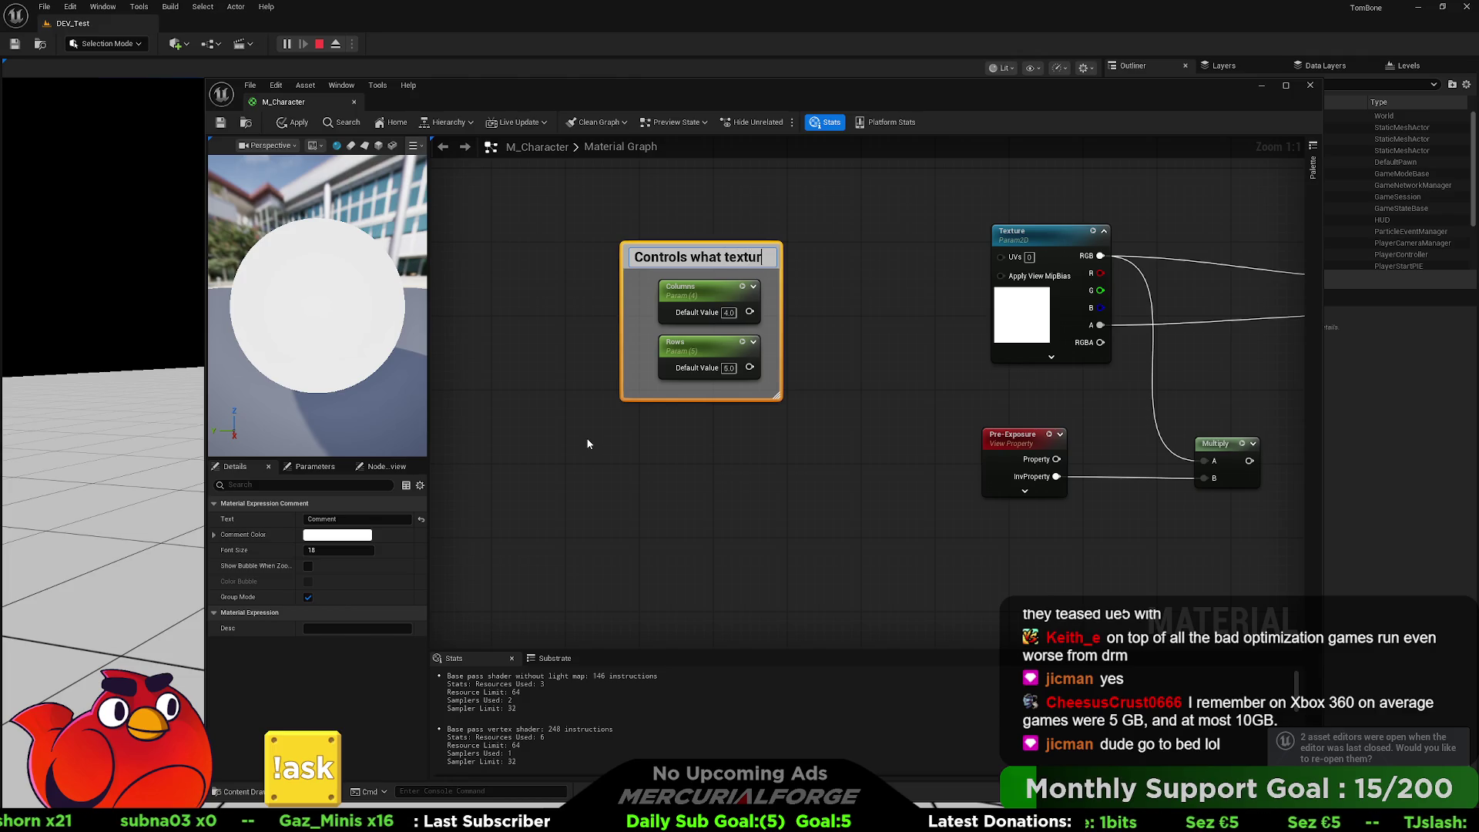
text(e size)
key(BackSpace)
key(BackSpace)
key(BackSpace)
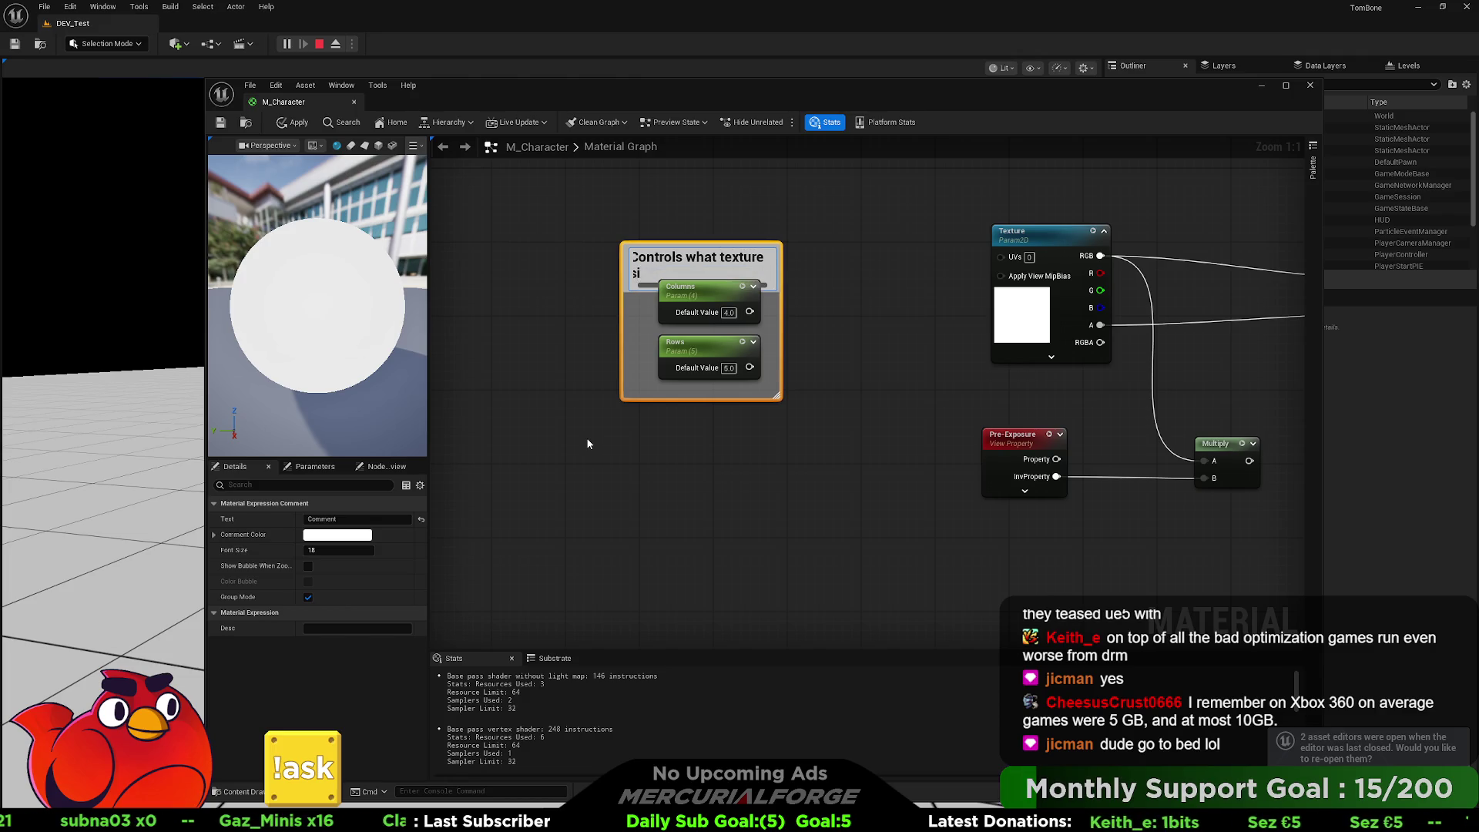
text(at to exp)
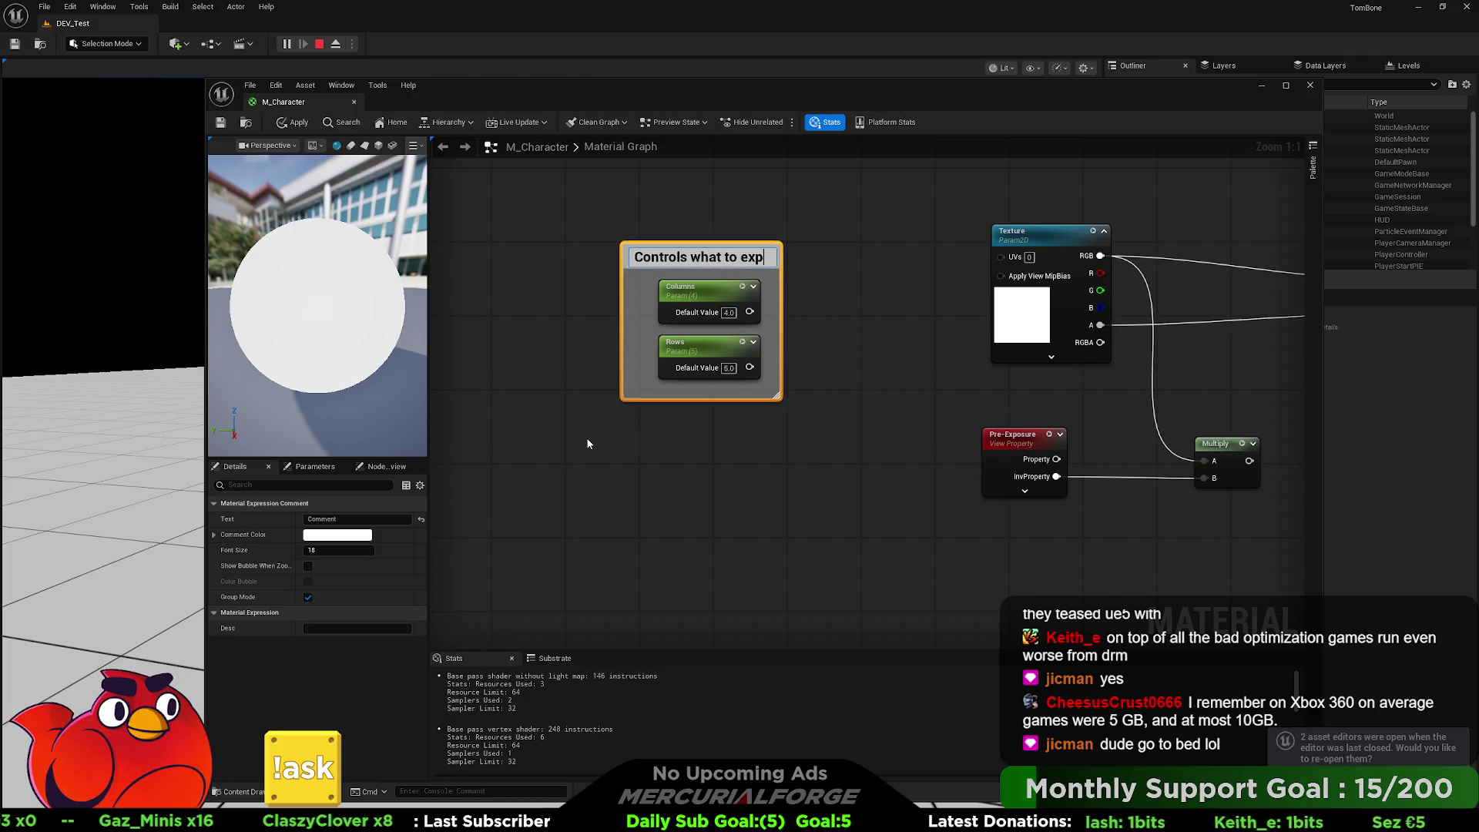
text(ect from text)
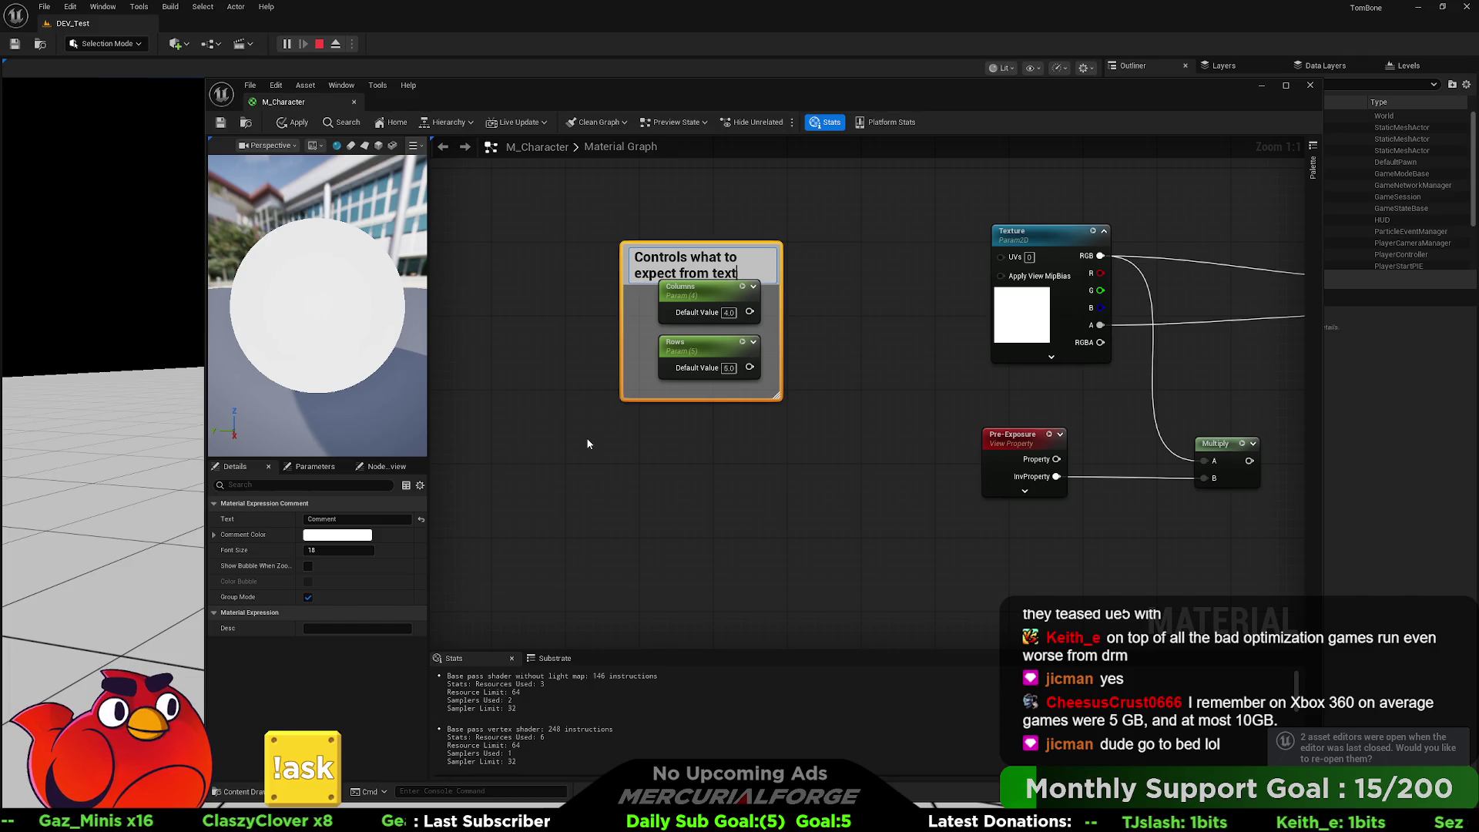
text(ure)
key(Return)
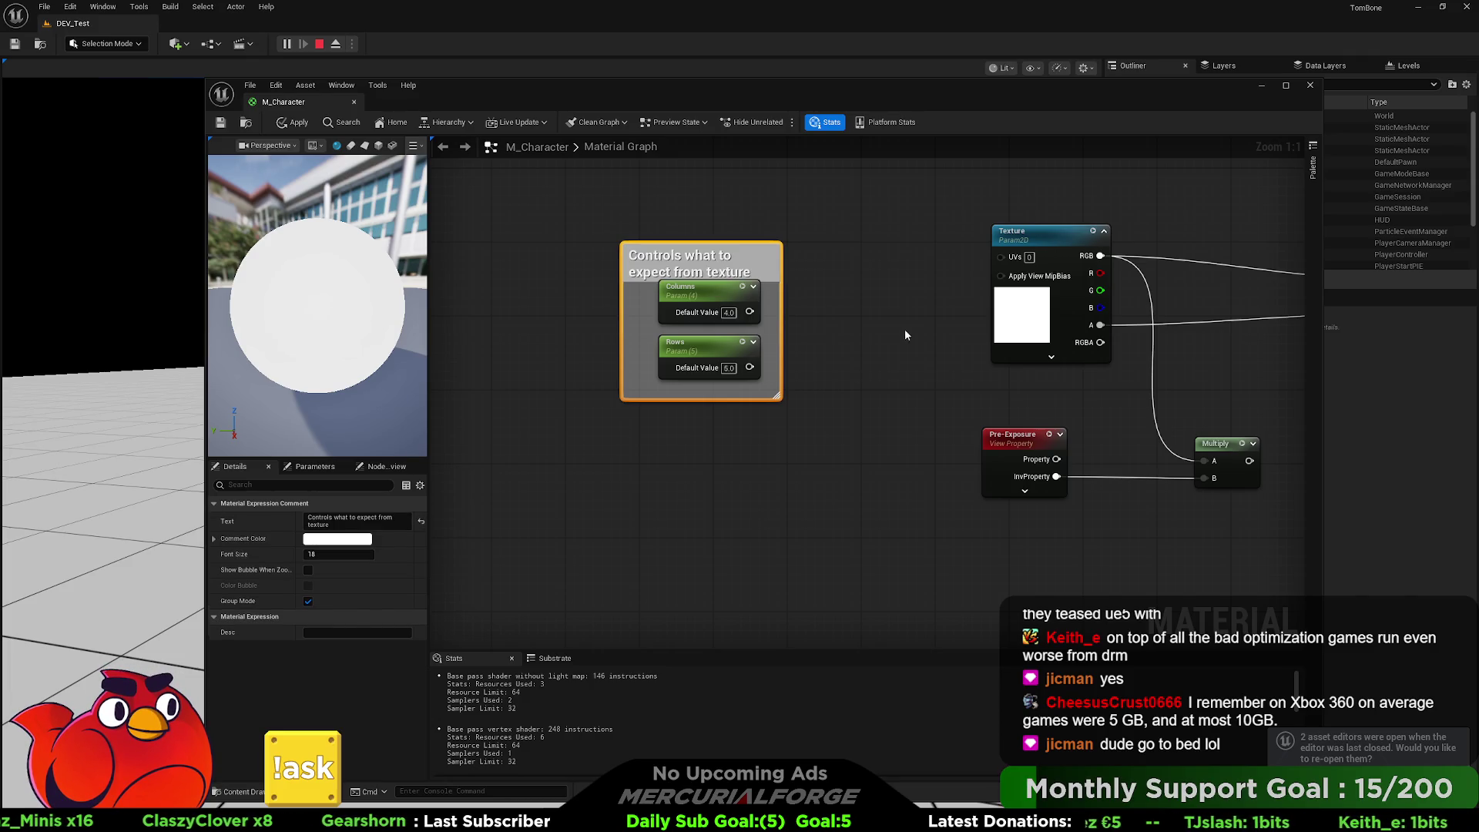
drag(758, 258, 795, 212)
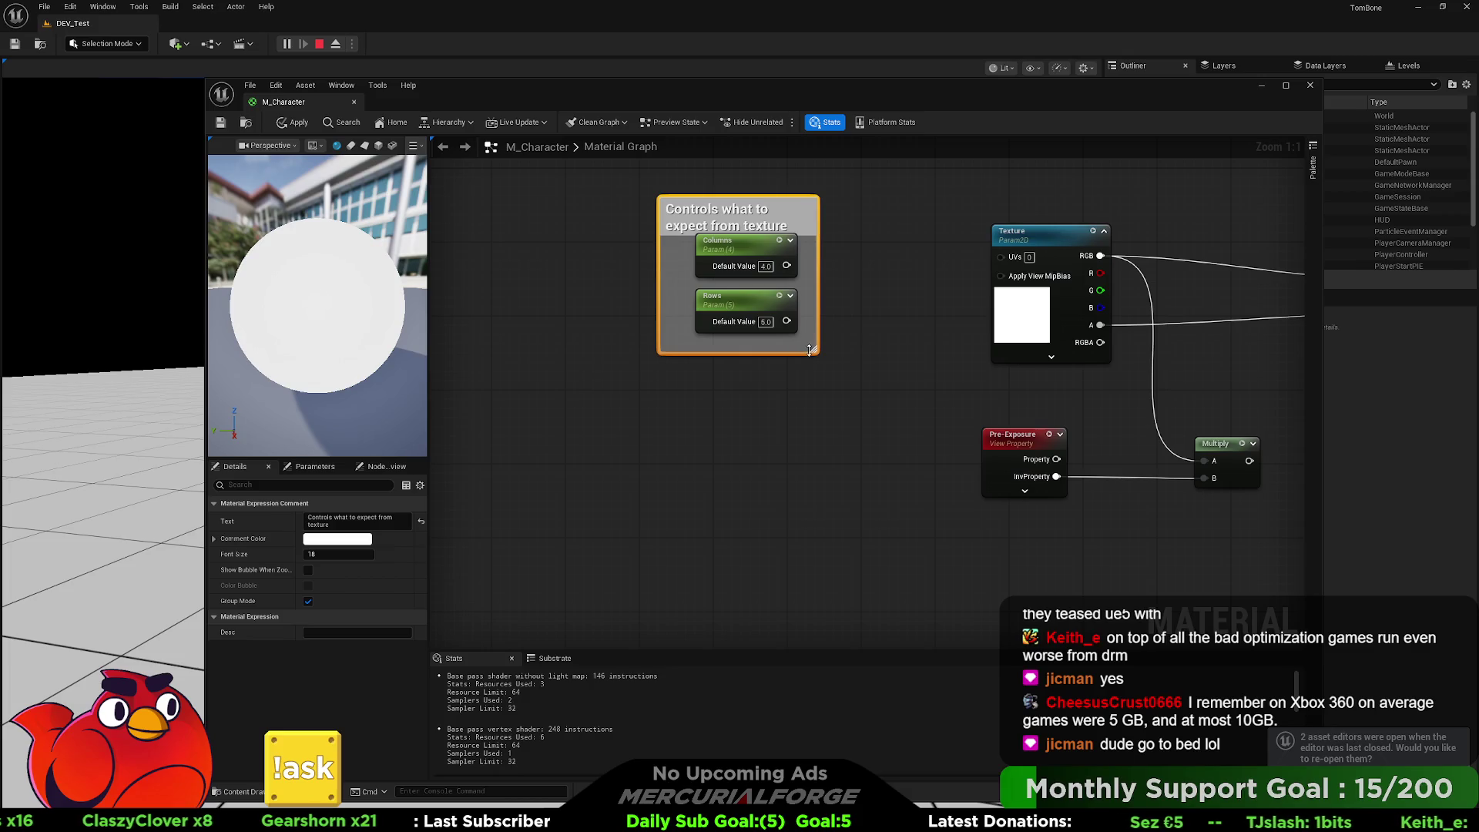
mouse_move(813, 350)
mouse_down()
mouse_move(867, 414)
mouse_move(686, 231)
mouse_move(759, 291)
mouse_up()
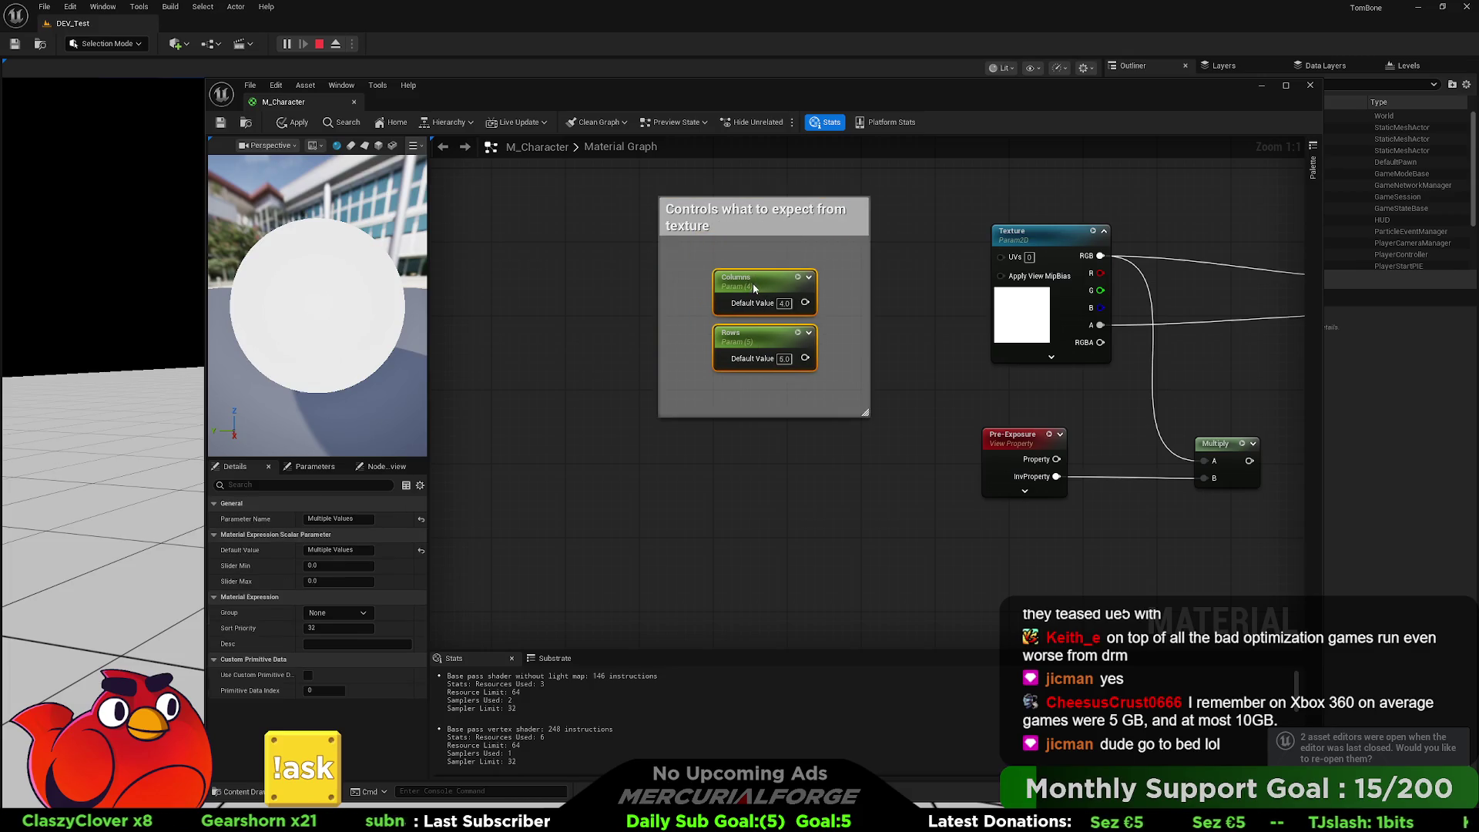
click(934, 284)
click(293, 122)
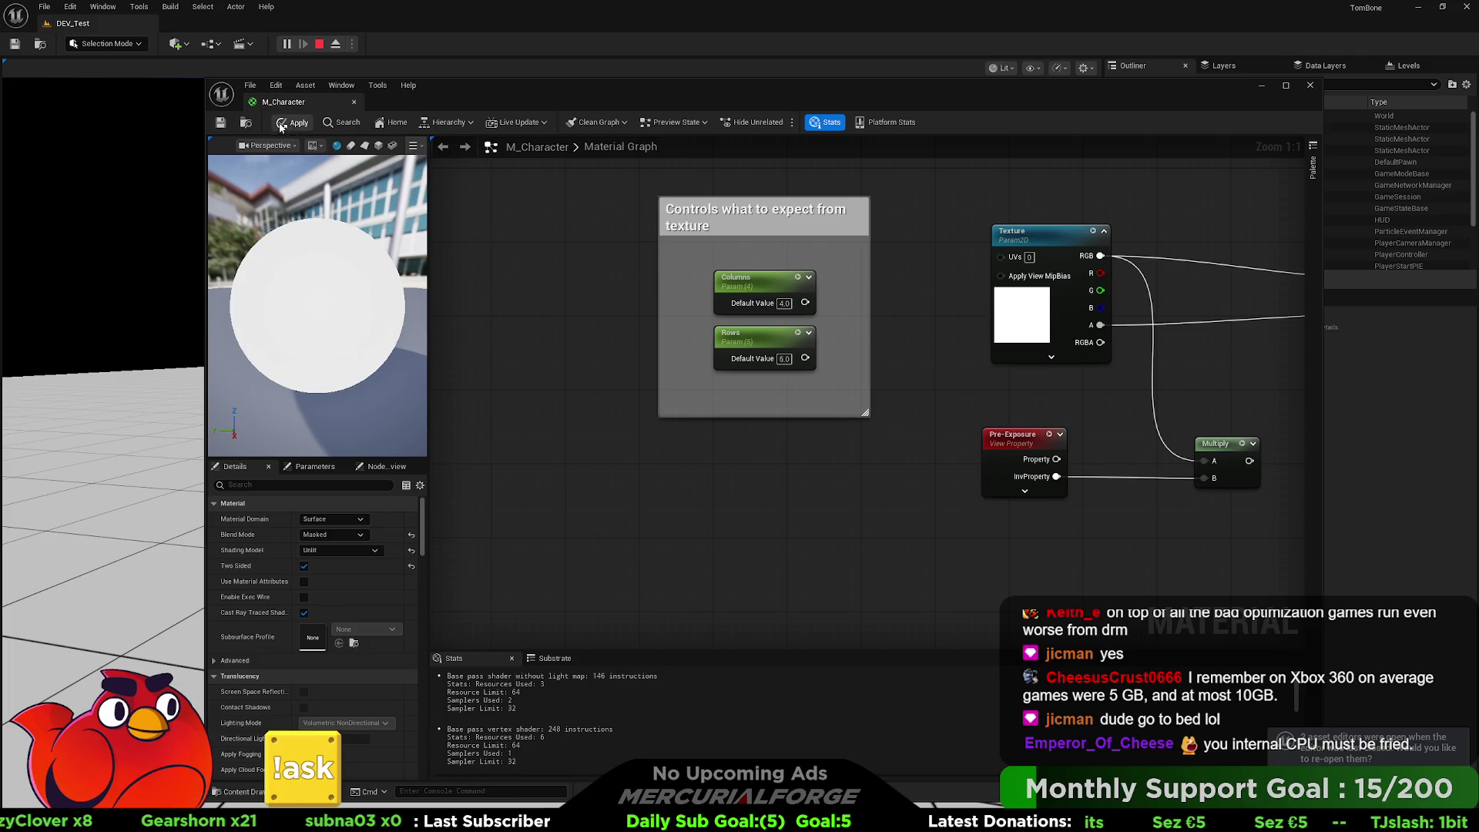
- Save M_Character and delete the Pre-Exposure and Multiply nodes
click(219, 123)
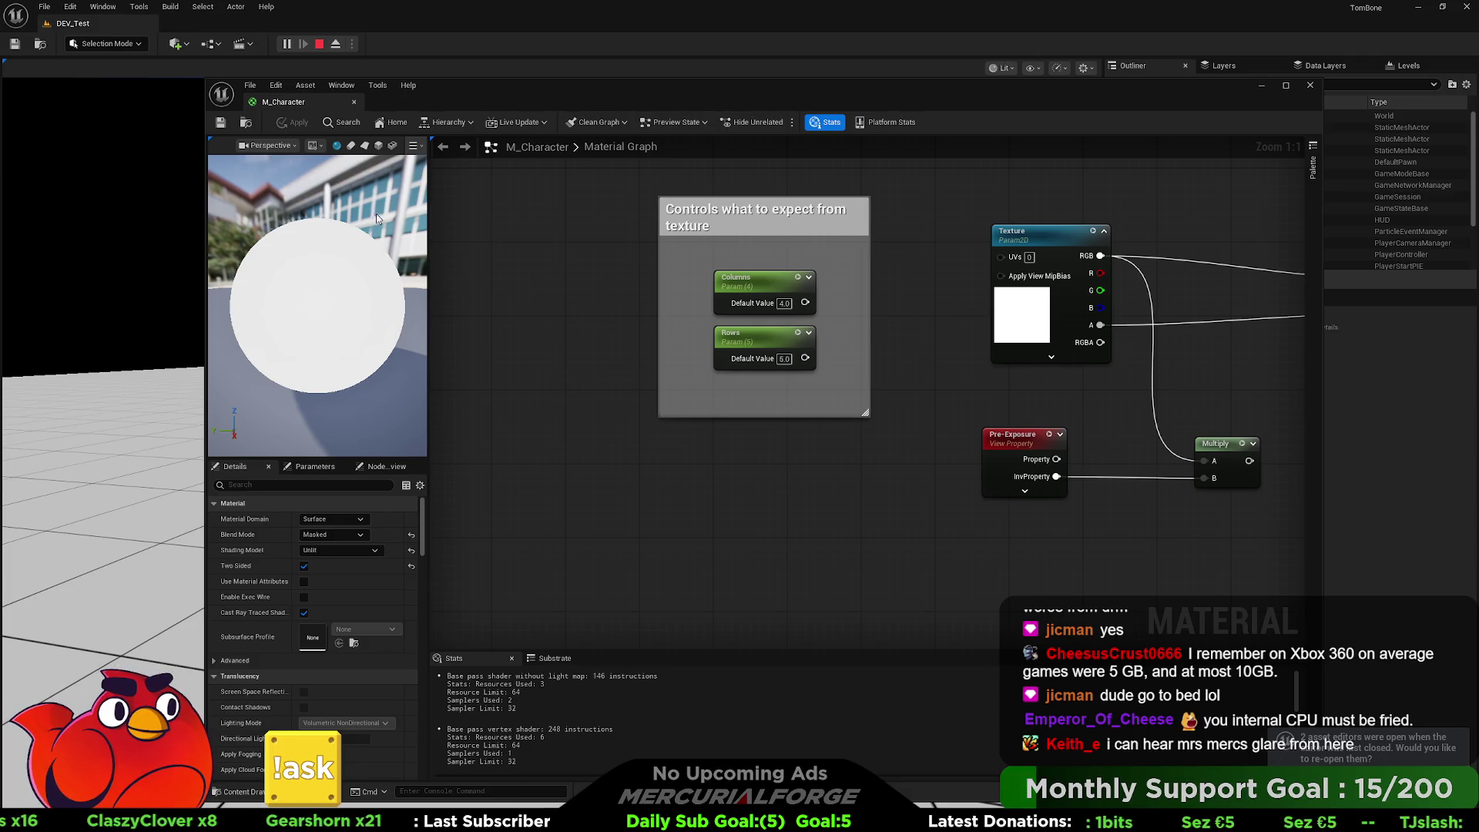
scroll(559, 356, down, 2)
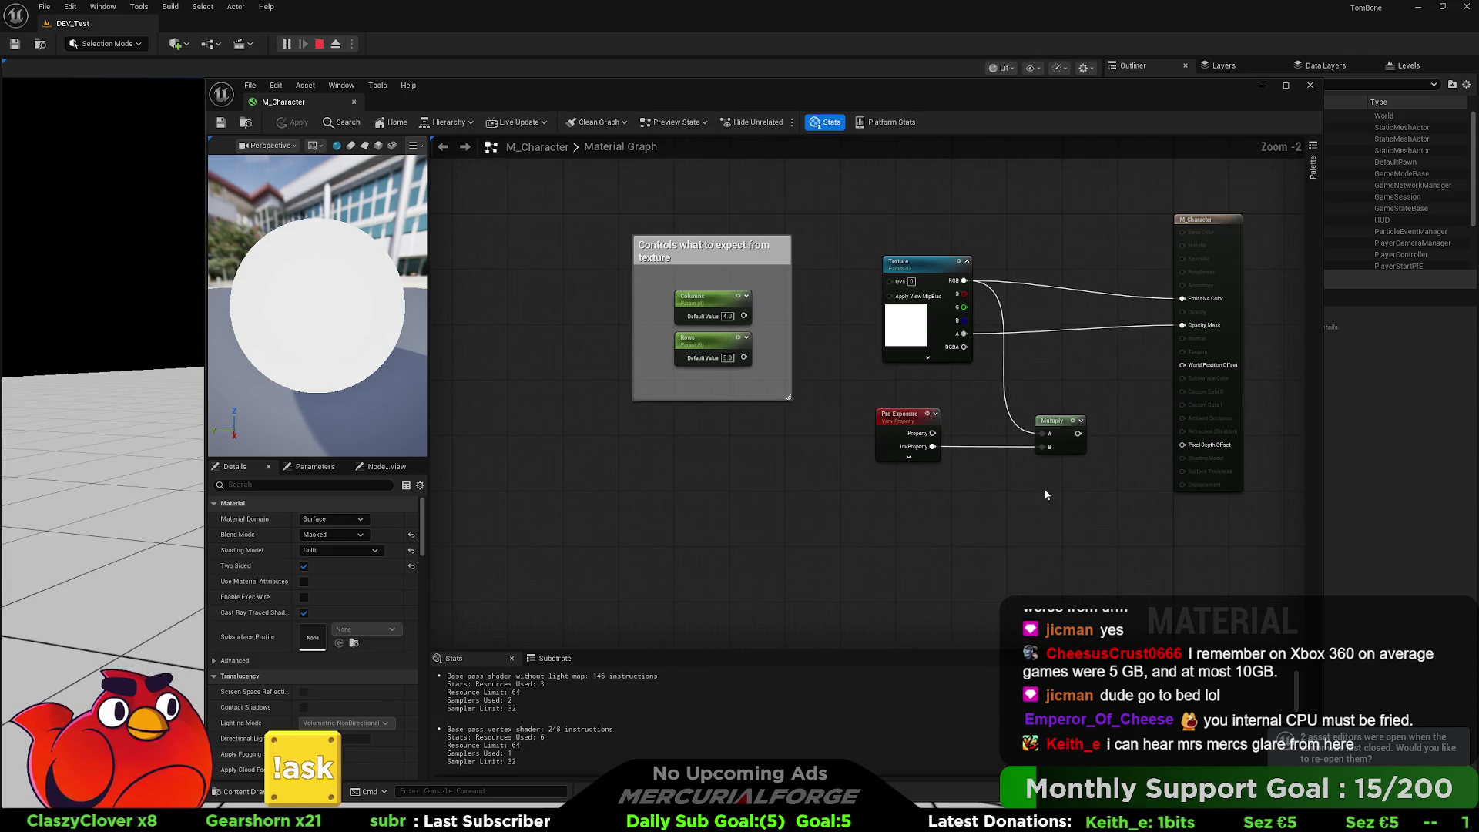
drag(1097, 472, 894, 419)
key(Delete)
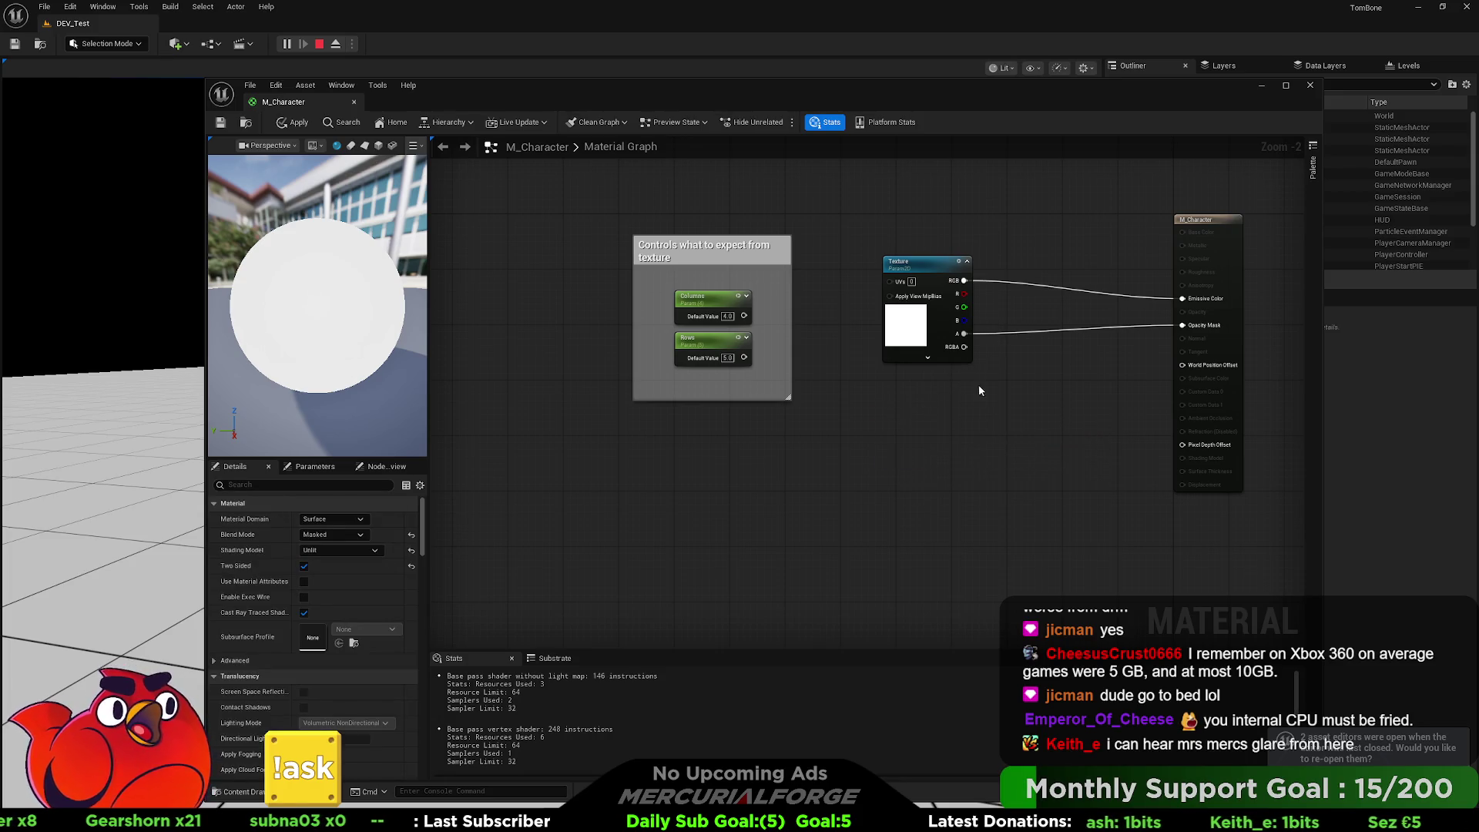
mouse_move(979, 385)
mouse_down()
mouse_move(883, 399)
mouse_move(919, 460)
mouse_up()
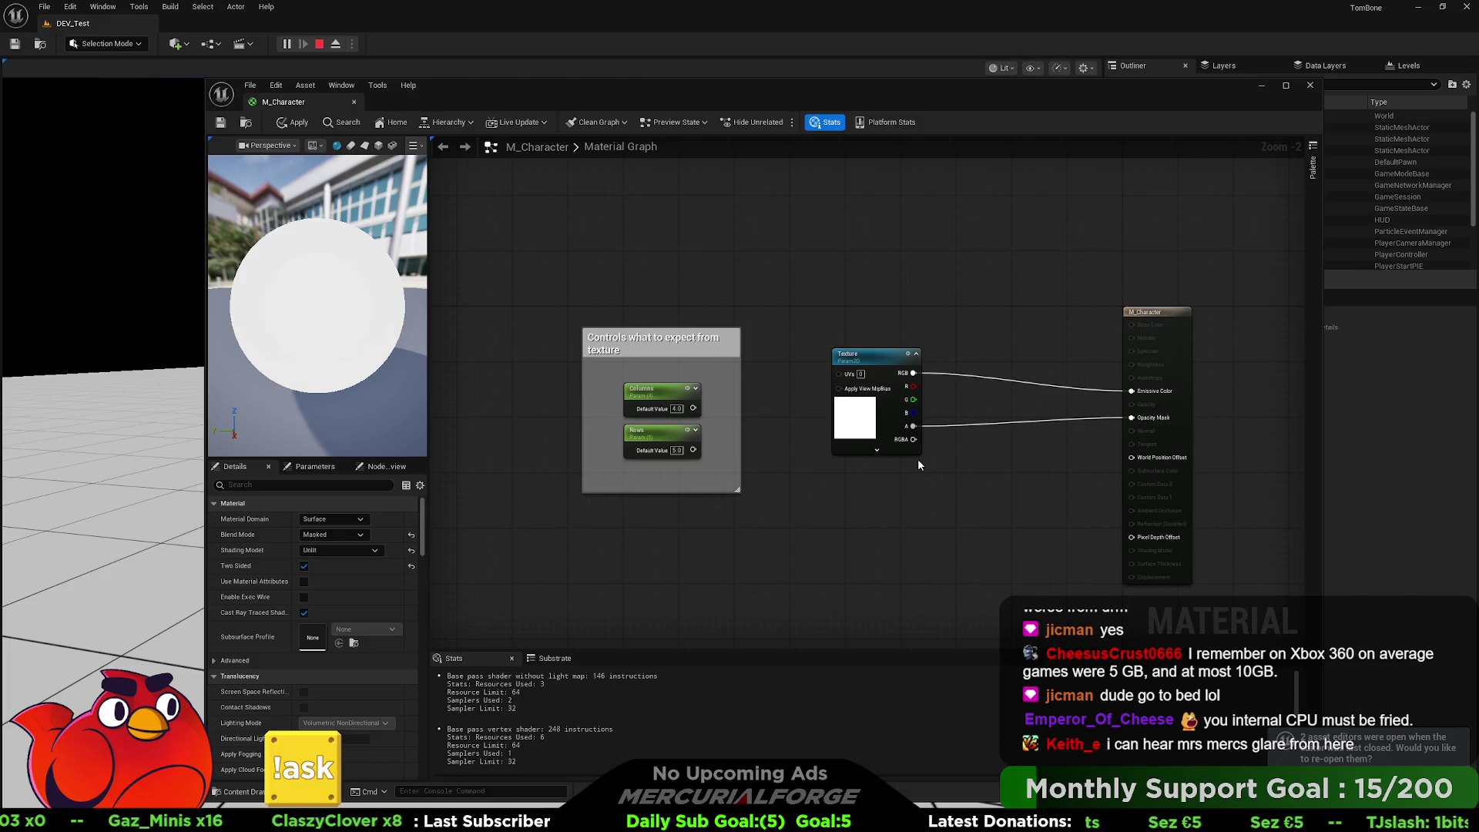
- Move the Texture node above the comment box and apply the updated material
mouse_move(880, 357)
mouse_down()
mouse_move(700, 188)
mouse_move(664, 191)
mouse_move(659, 210)
mouse_up()
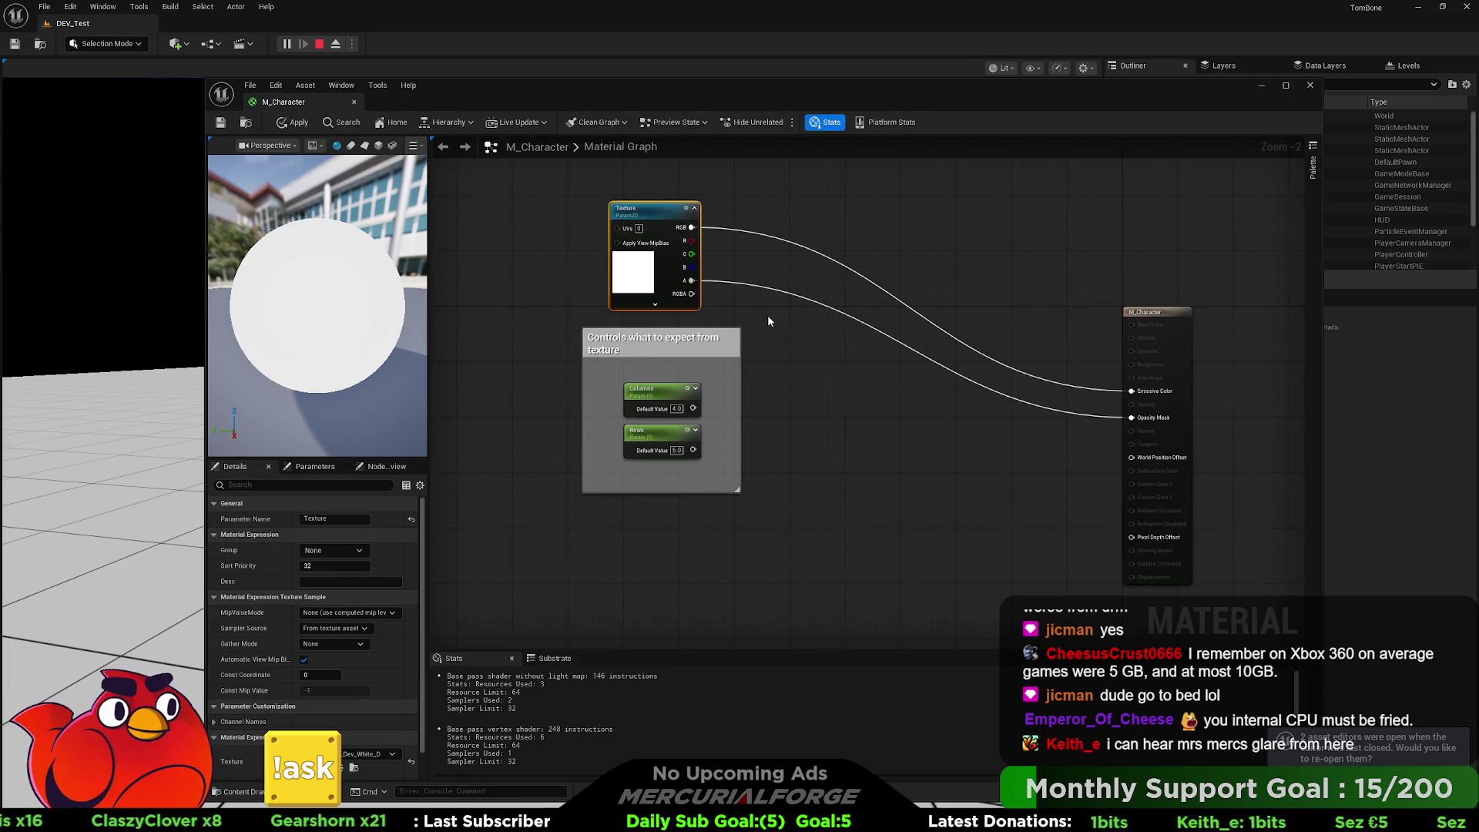
mouse_move(767, 315)
mouse_down()
mouse_move(460, 532)
mouse_move(551, 508)
mouse_up()
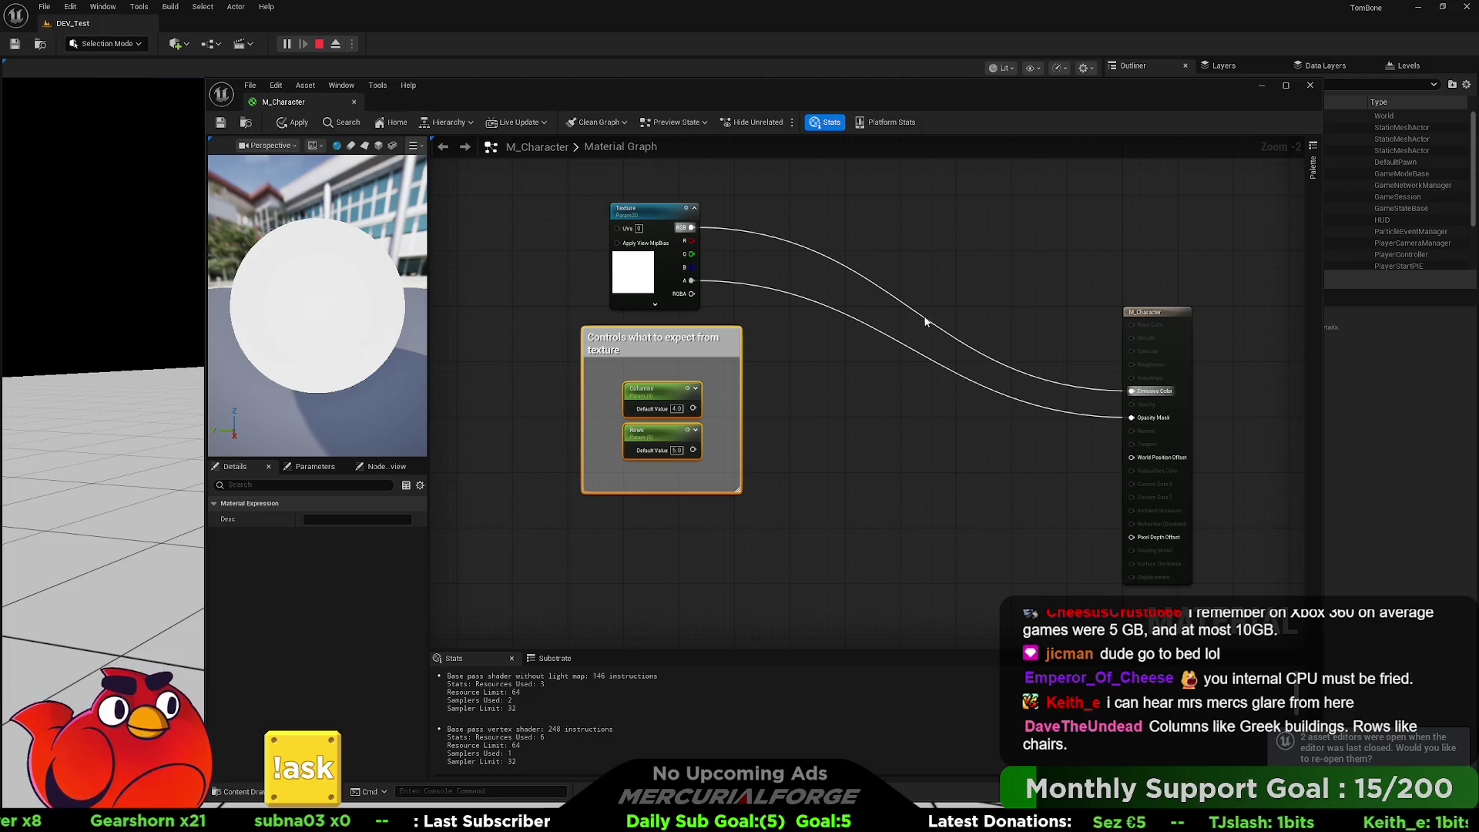
click(845, 367)
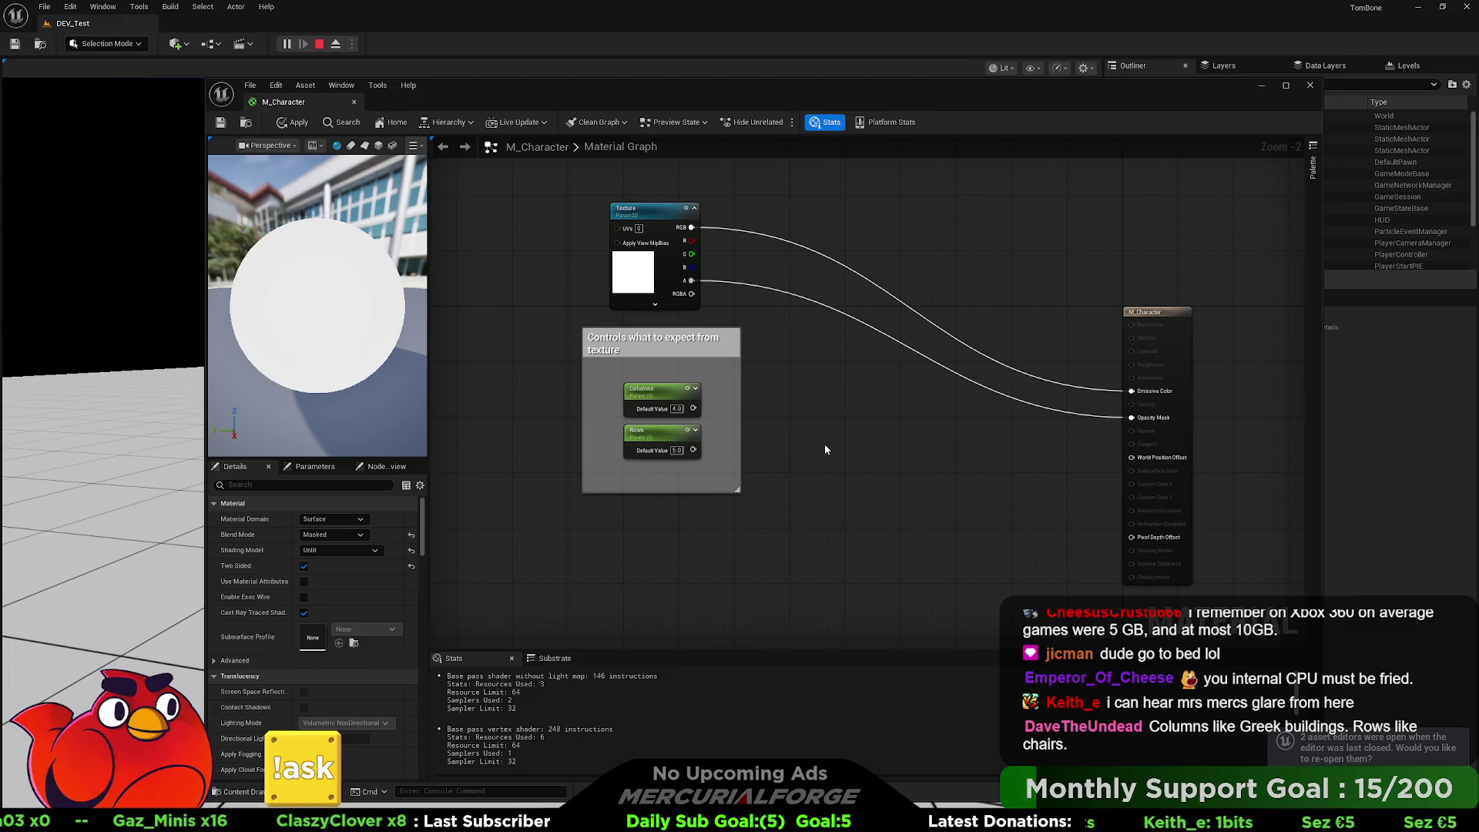
click(293, 121)
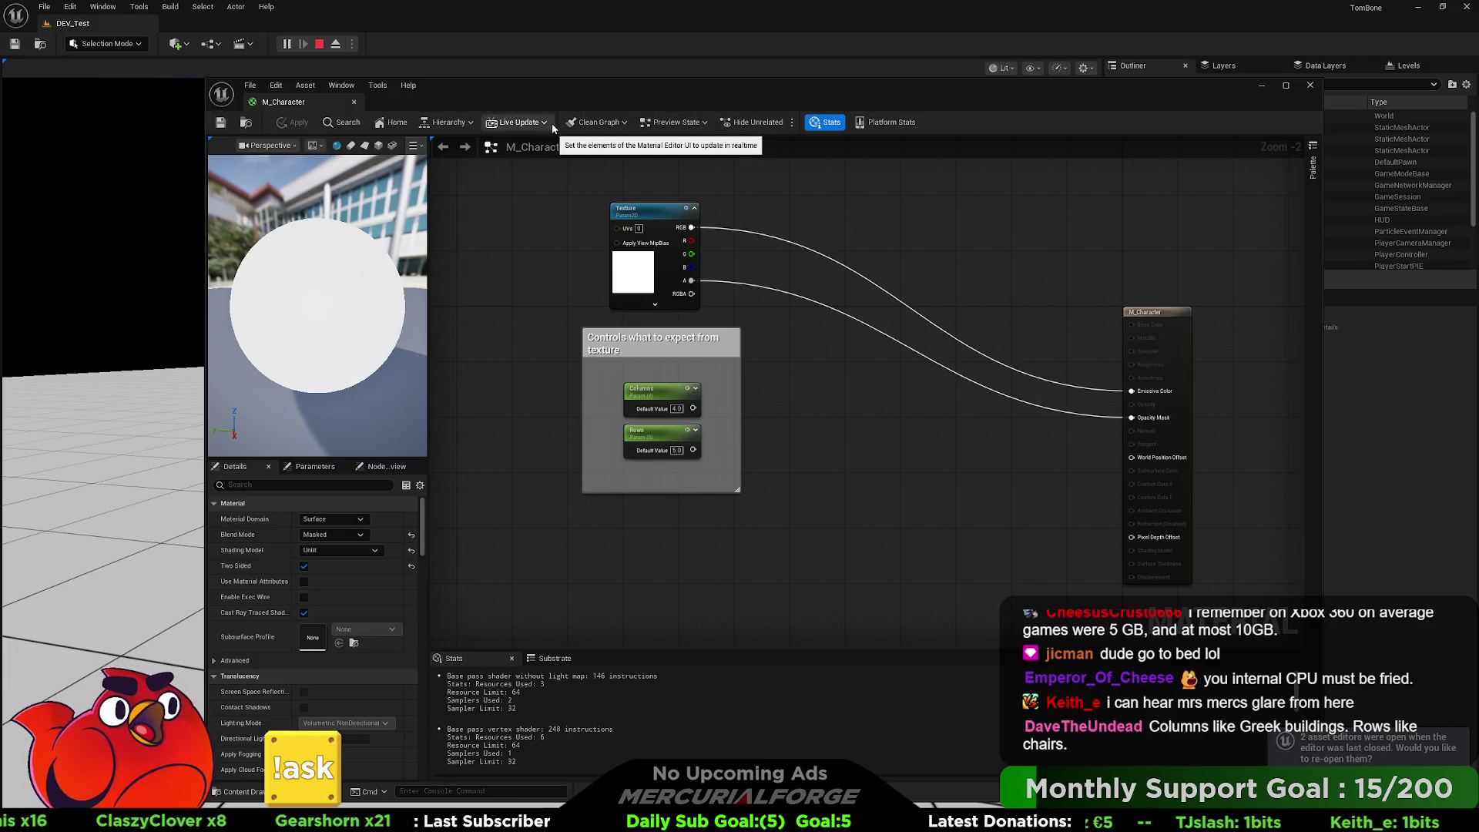
mouse_move(566, 92)
mouse_down()
mouse_move(632, 91)
mouse_move(521, 102)
mouse_up()
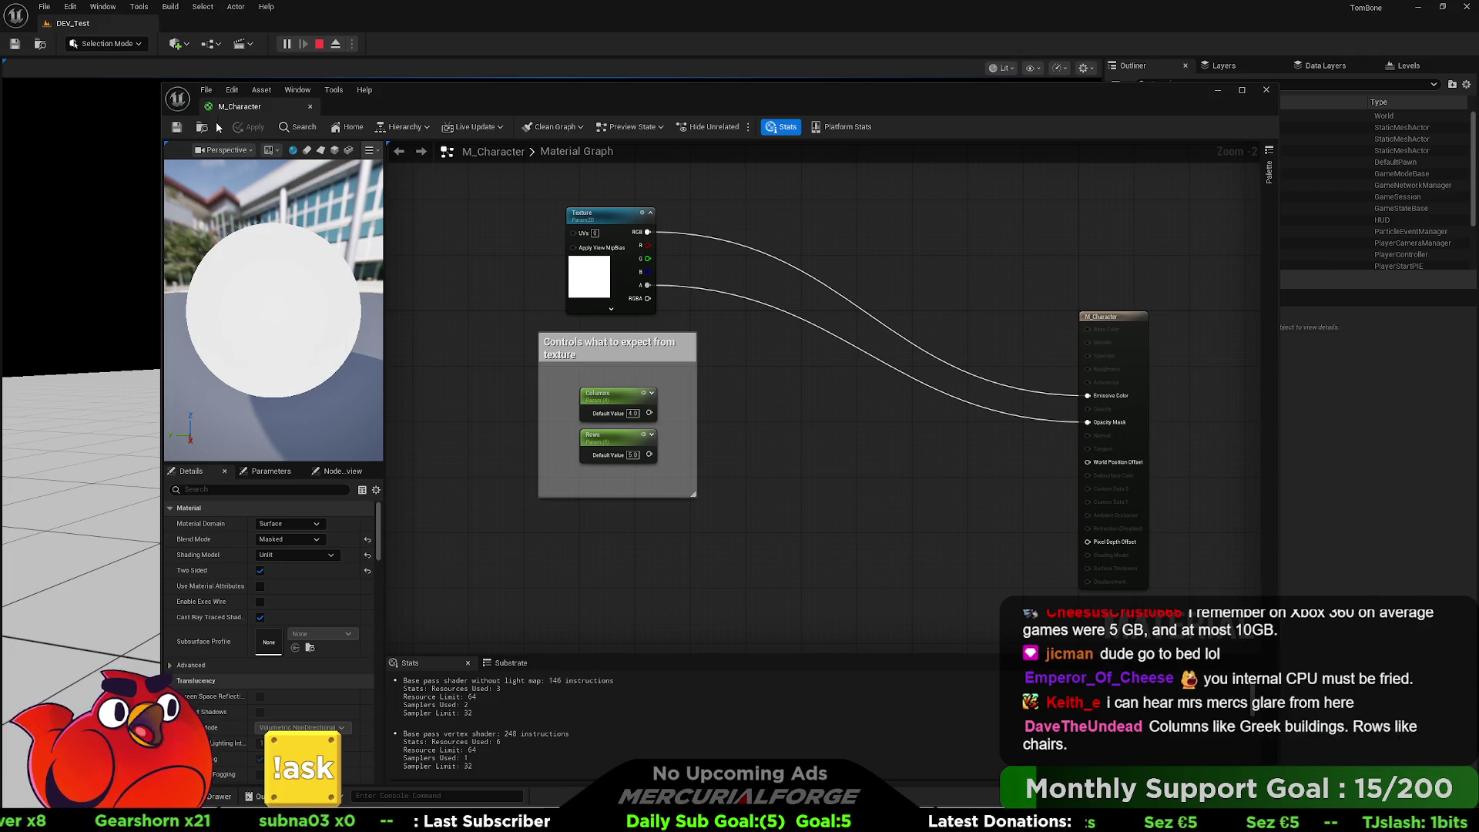
- Close the Material Editor and switch over to Blender
click(1265, 89)
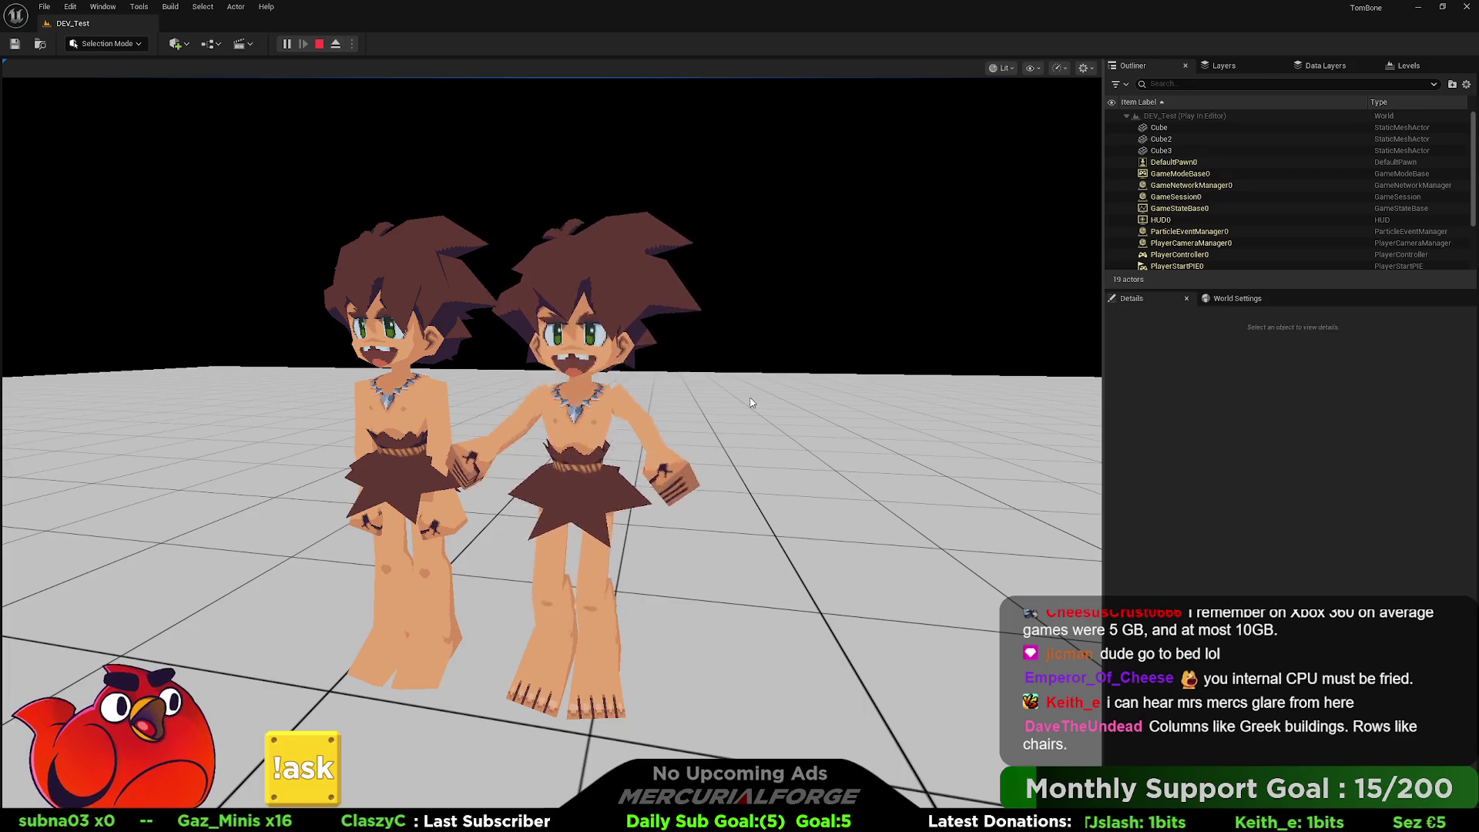
key(alt+Tab)
key(Tab)
key(Tab)
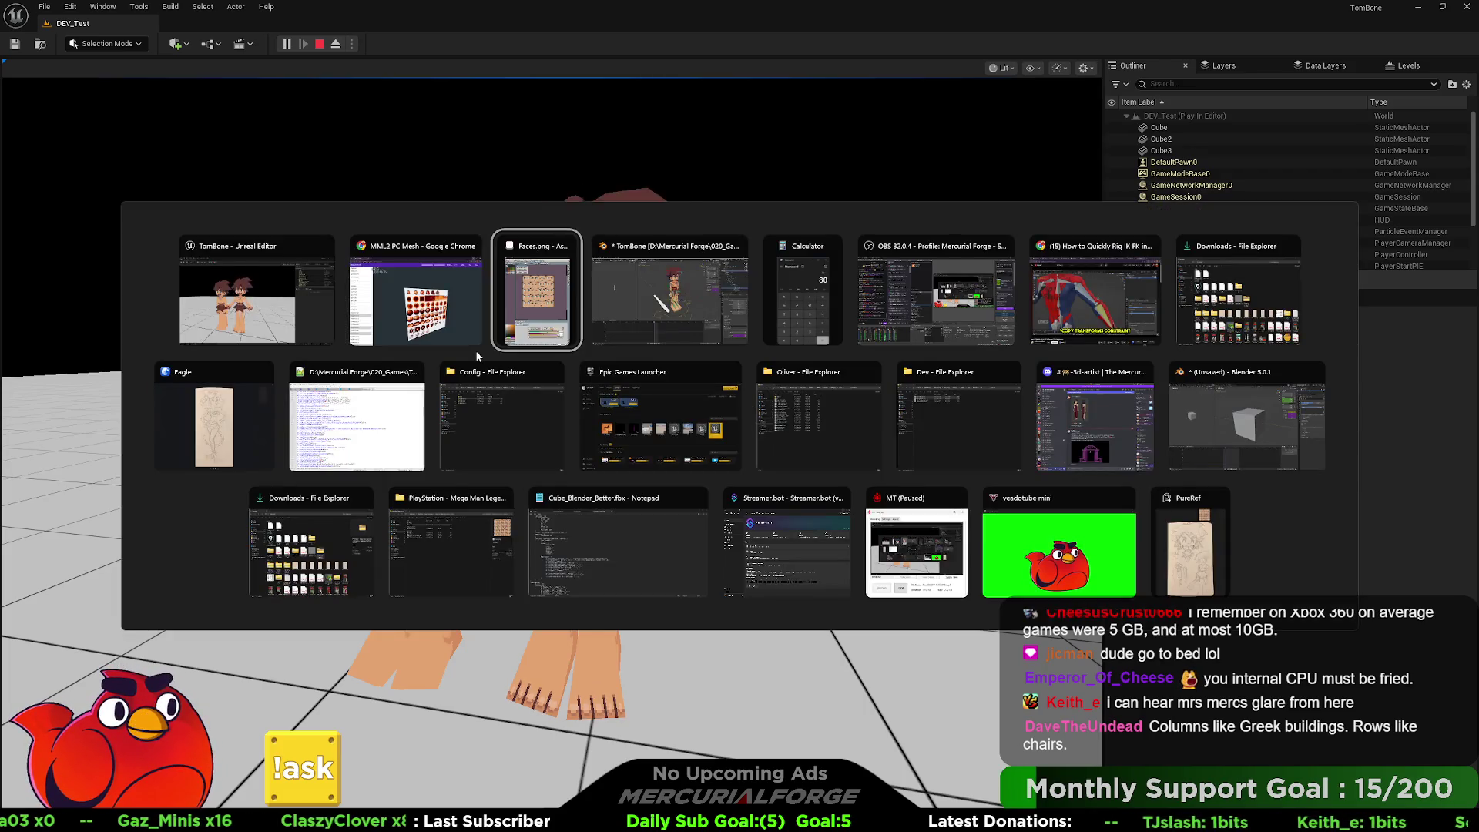
- Orbit to a frontal view of the caveman rig and set the playhead to frame 1
mouse_move(894, 278)
mouse_down()
mouse_move(841, 270)
mouse_move(863, 261)
mouse_move(866, 299)
mouse_up()
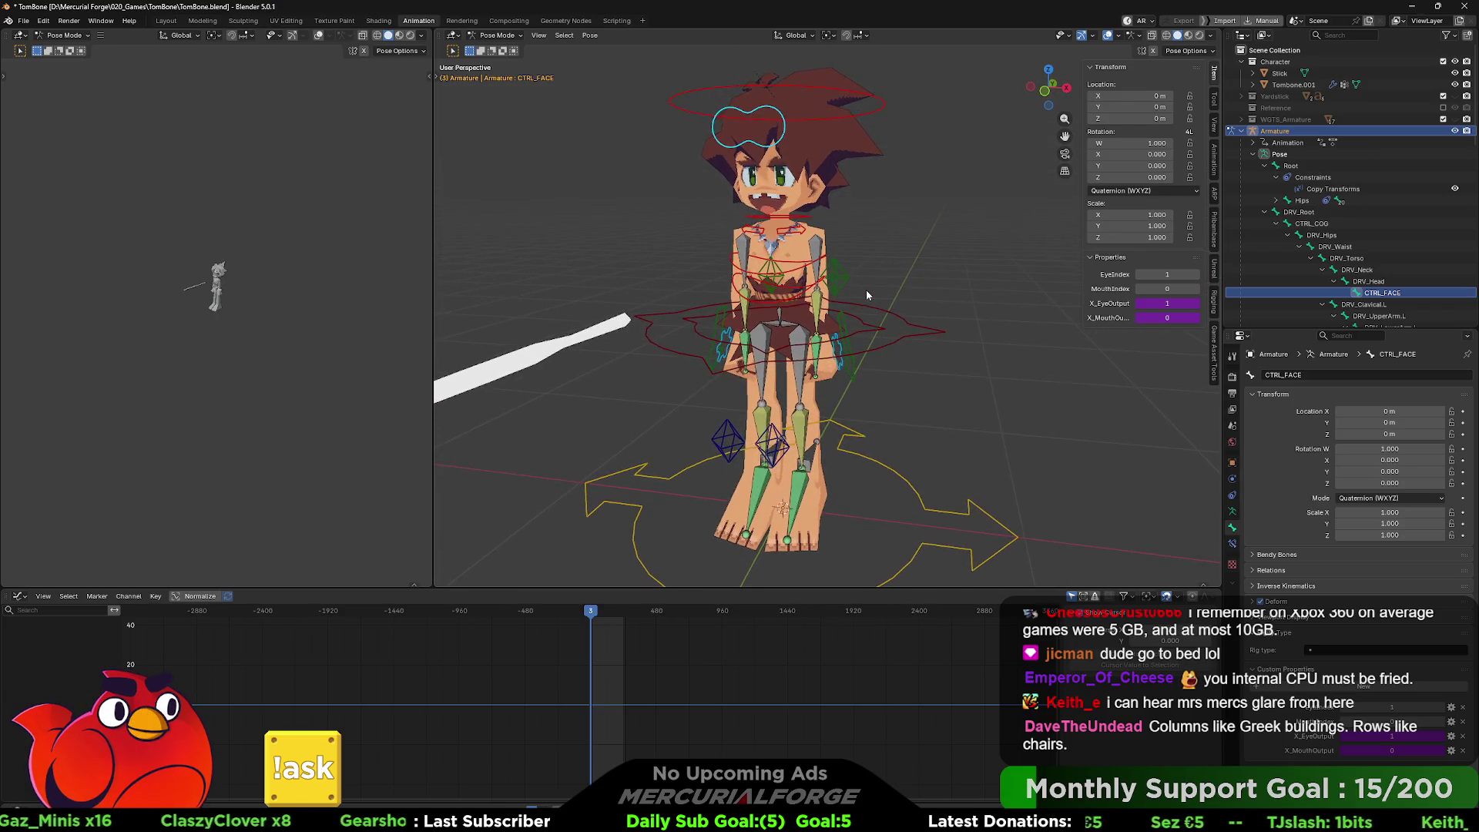
scroll(866, 293, up, 2)
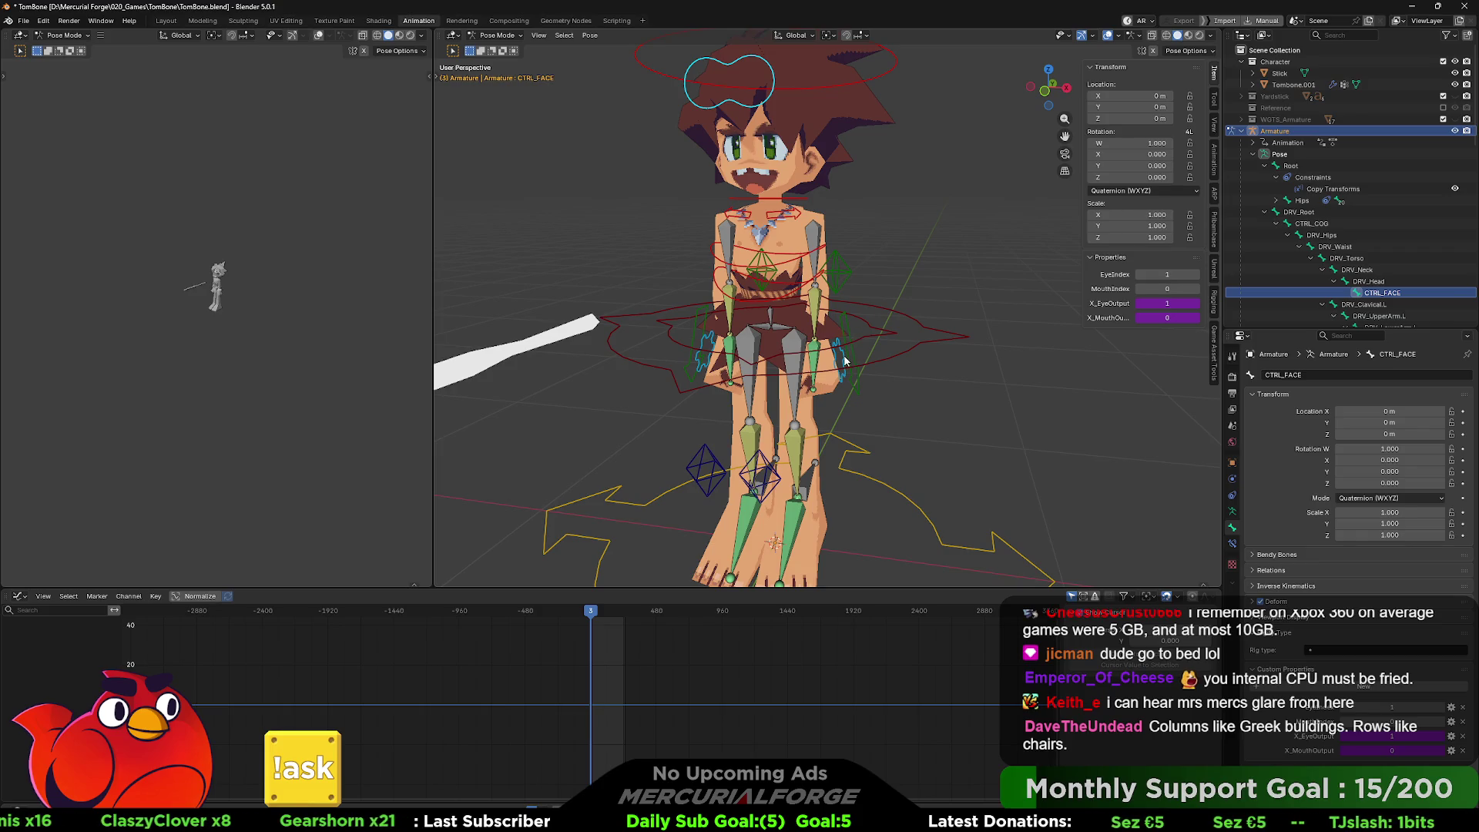
mouse_move(852, 350)
mouse_down()
mouse_move(864, 262)
mouse_move(885, 257)
mouse_move(853, 258)
mouse_move(947, 235)
mouse_up()
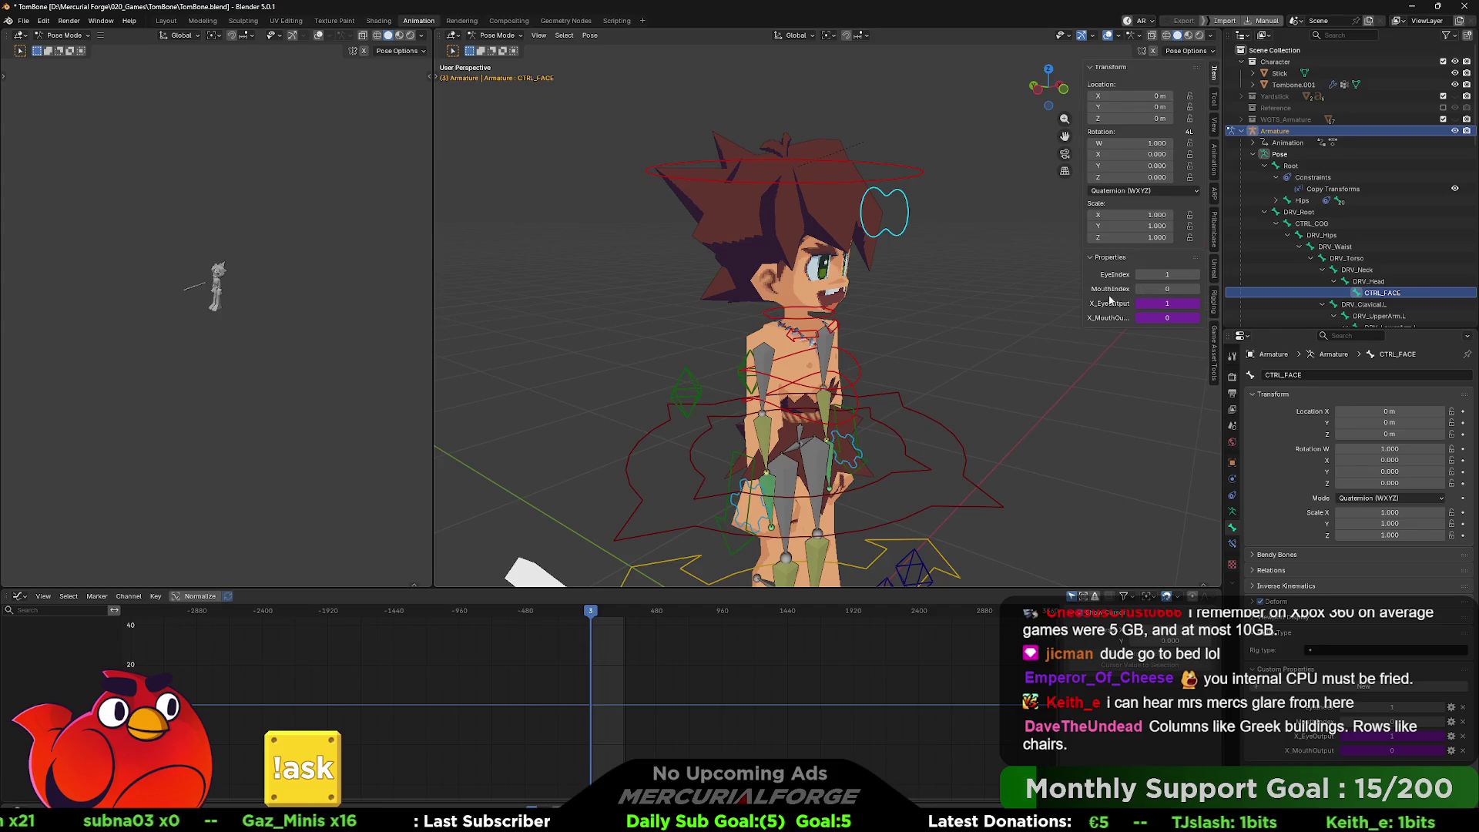
scroll(608, 686, up, 10)
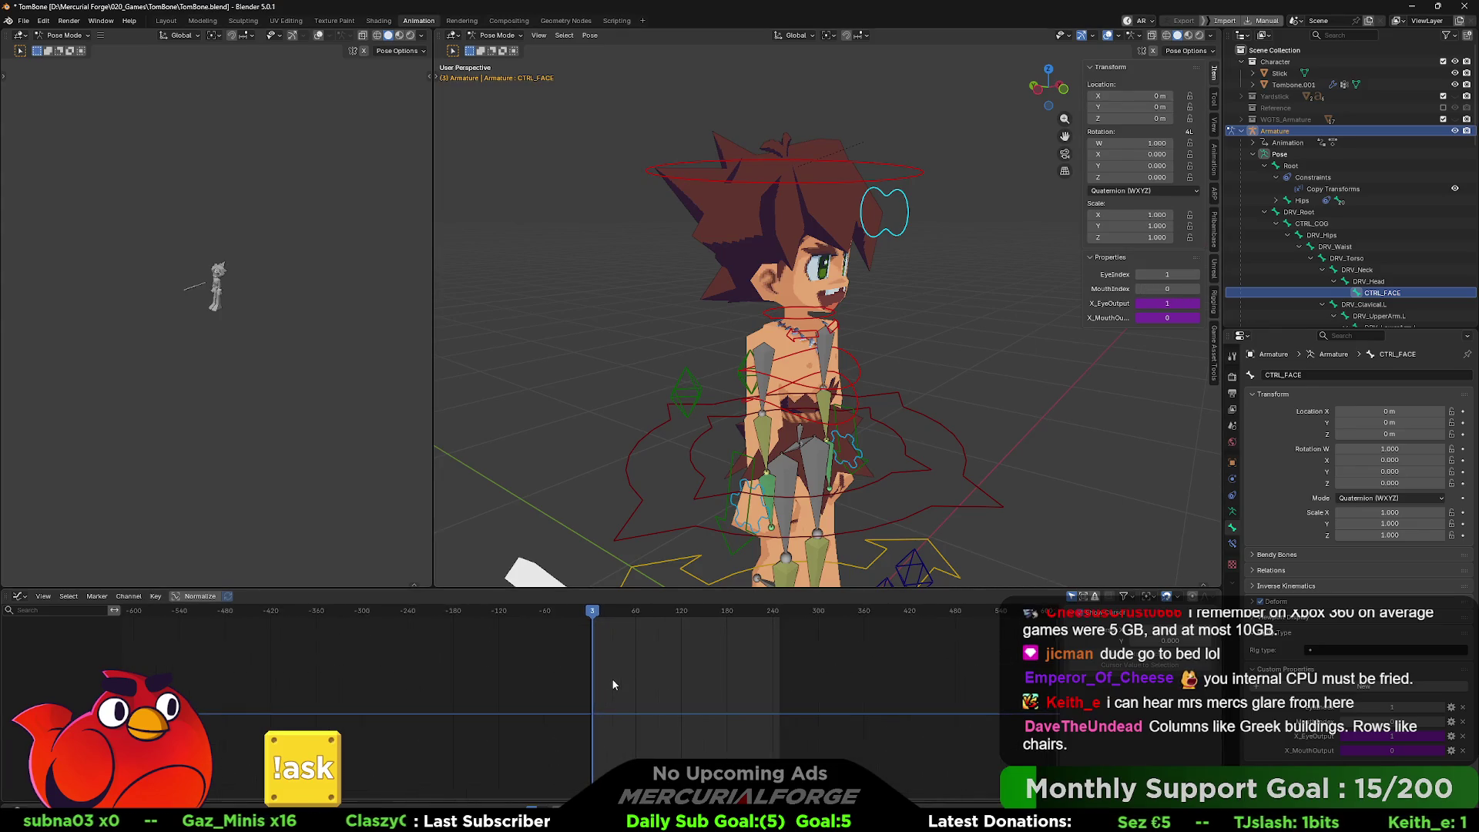
scroll(620, 680, up, 5)
click(591, 614)
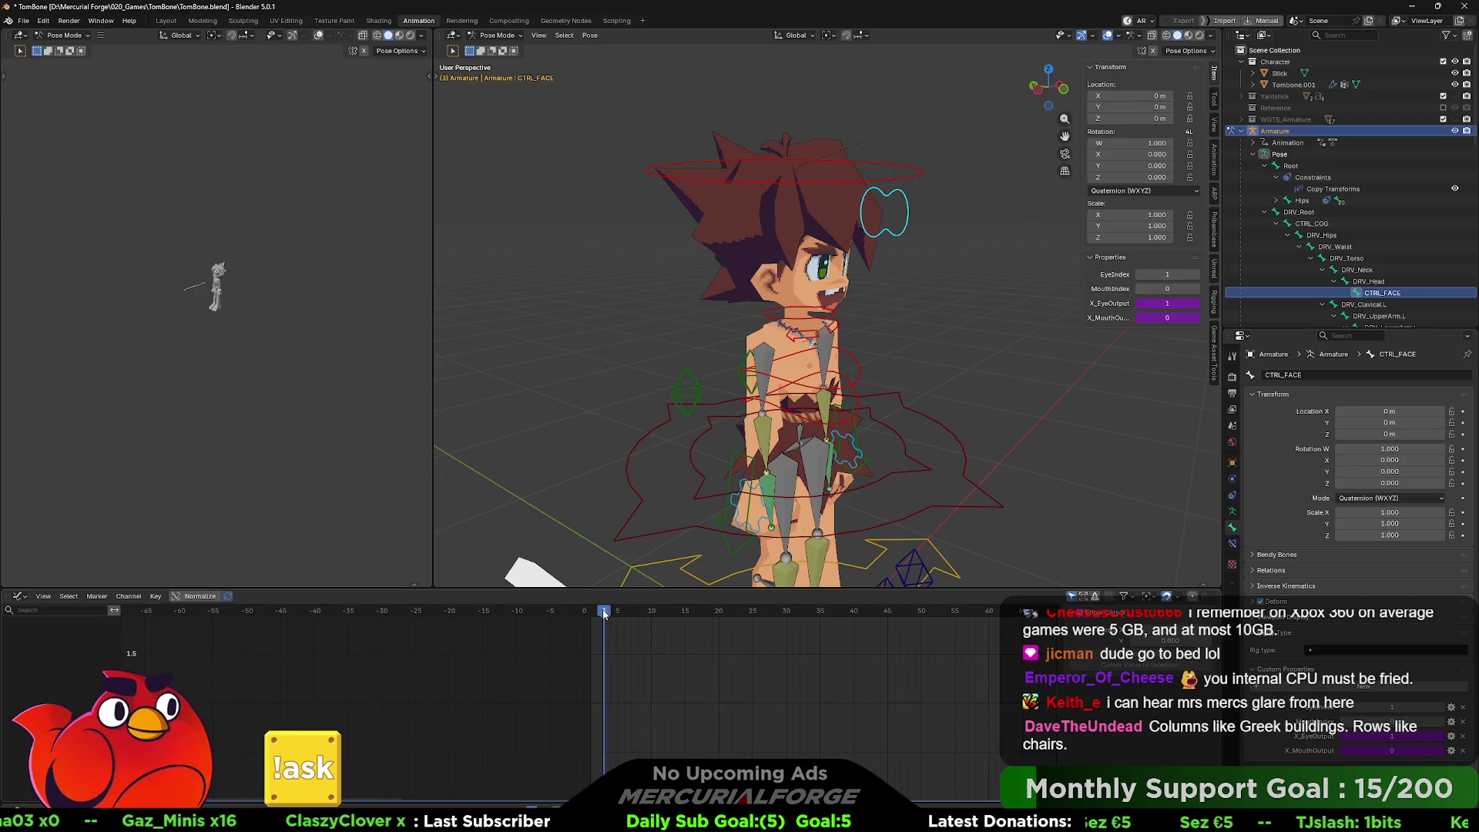
drag(1037, 313, 933, 326)
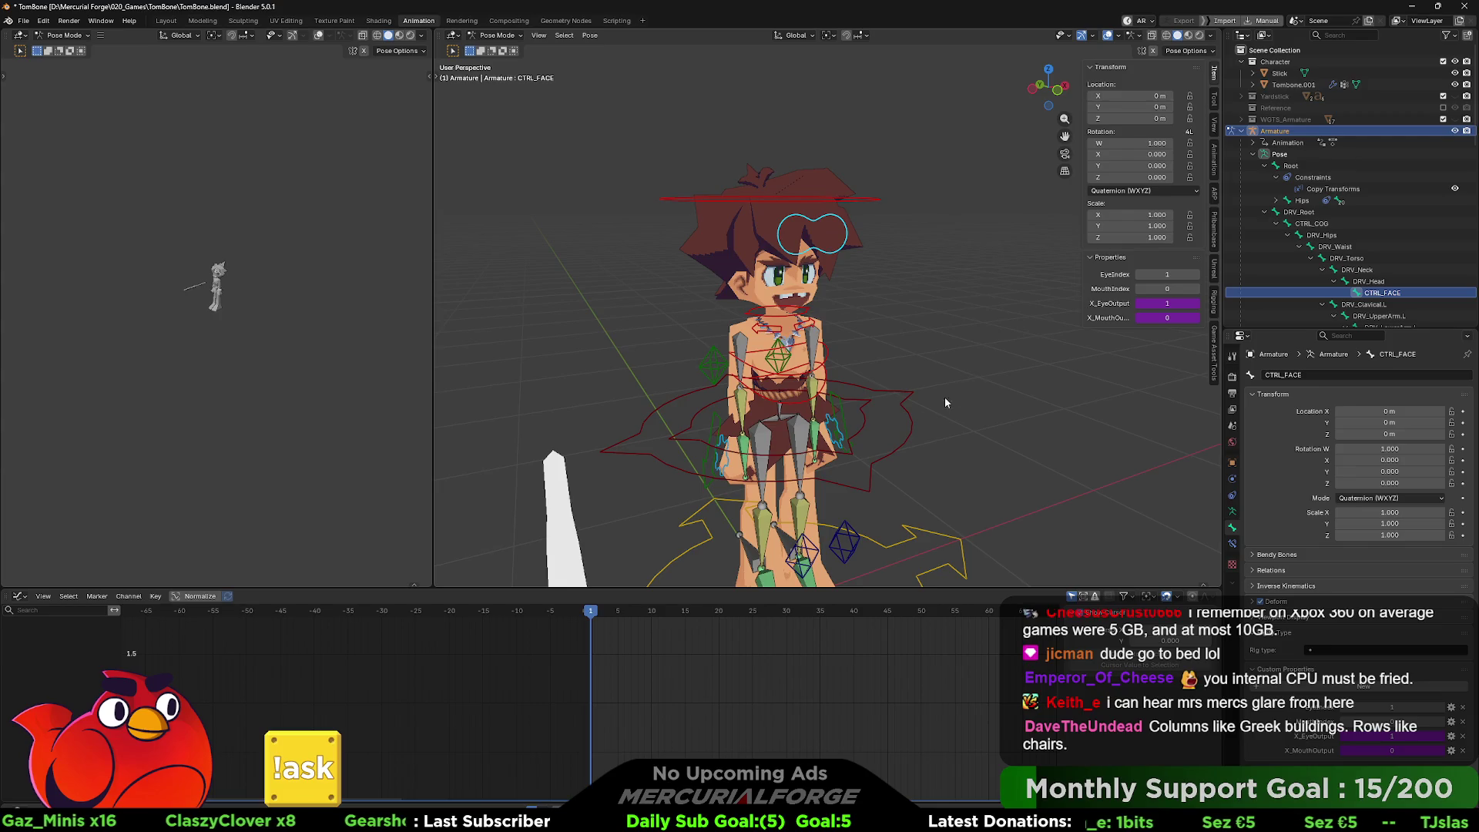
- Keyframe the EyeIndex and MouthIndex properties on CTRL_FACE at frame 1
right_click(1165, 274)
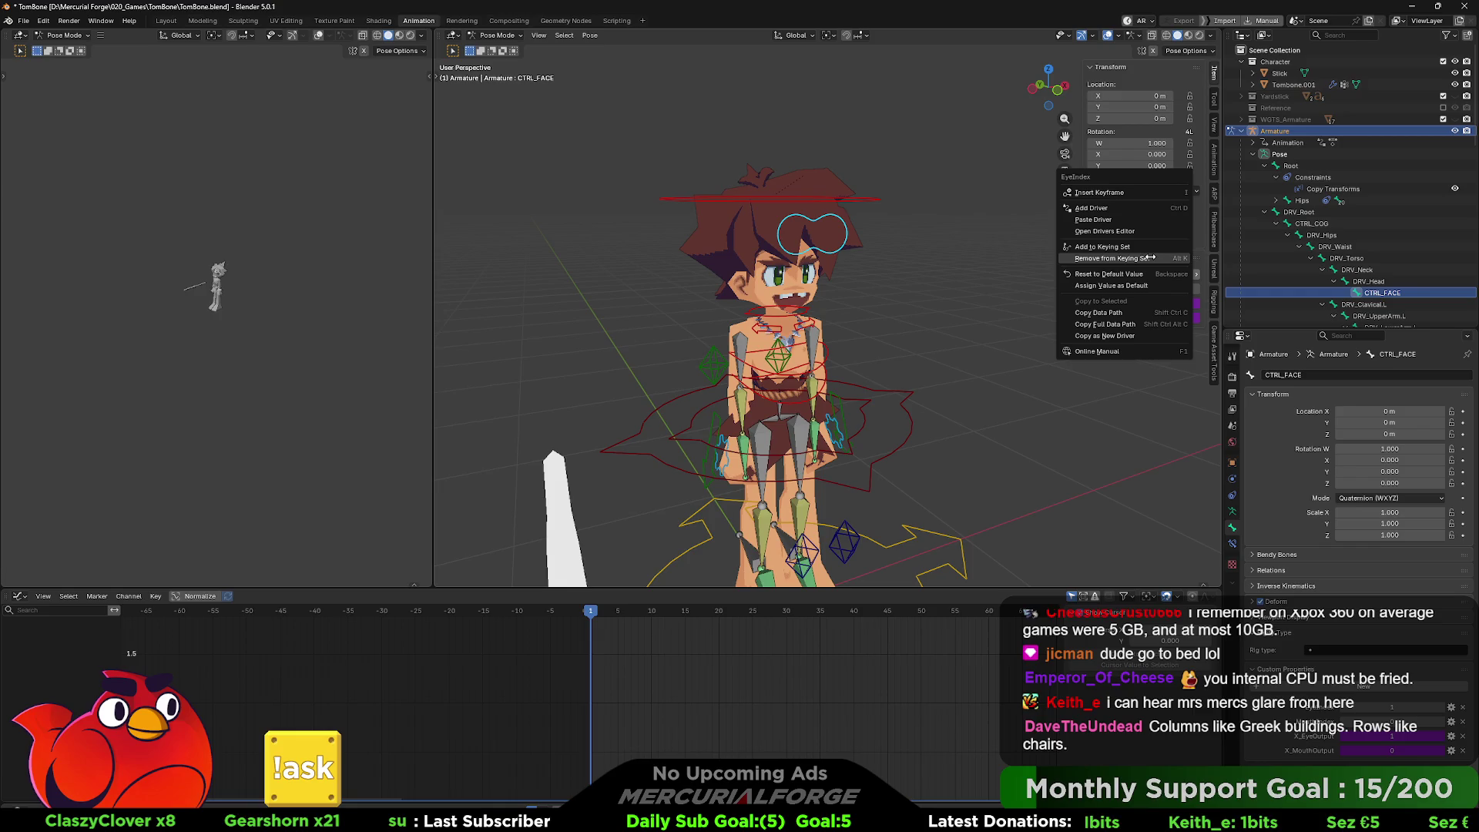
click(1143, 193)
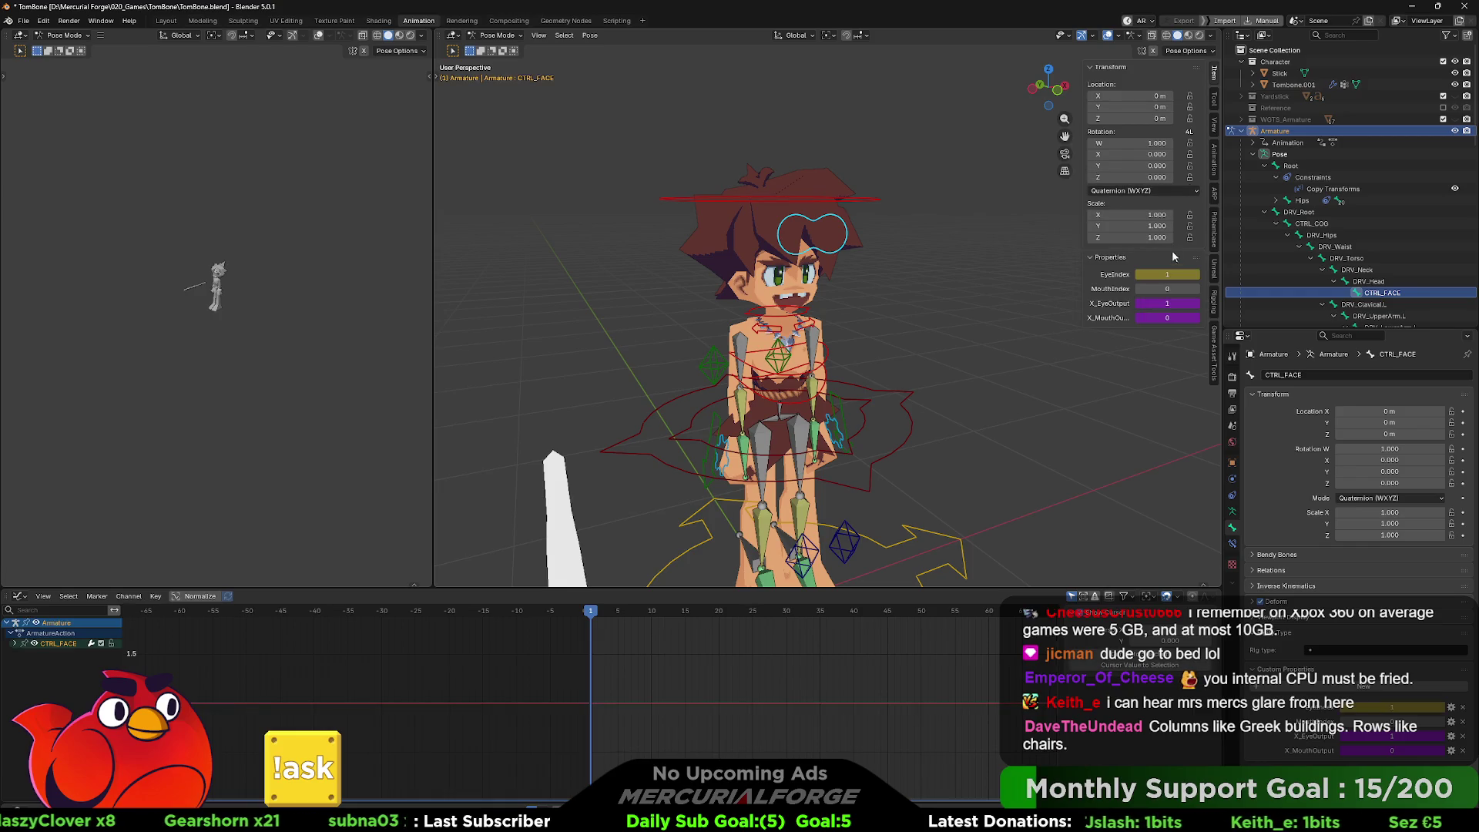
right_click(1109, 147)
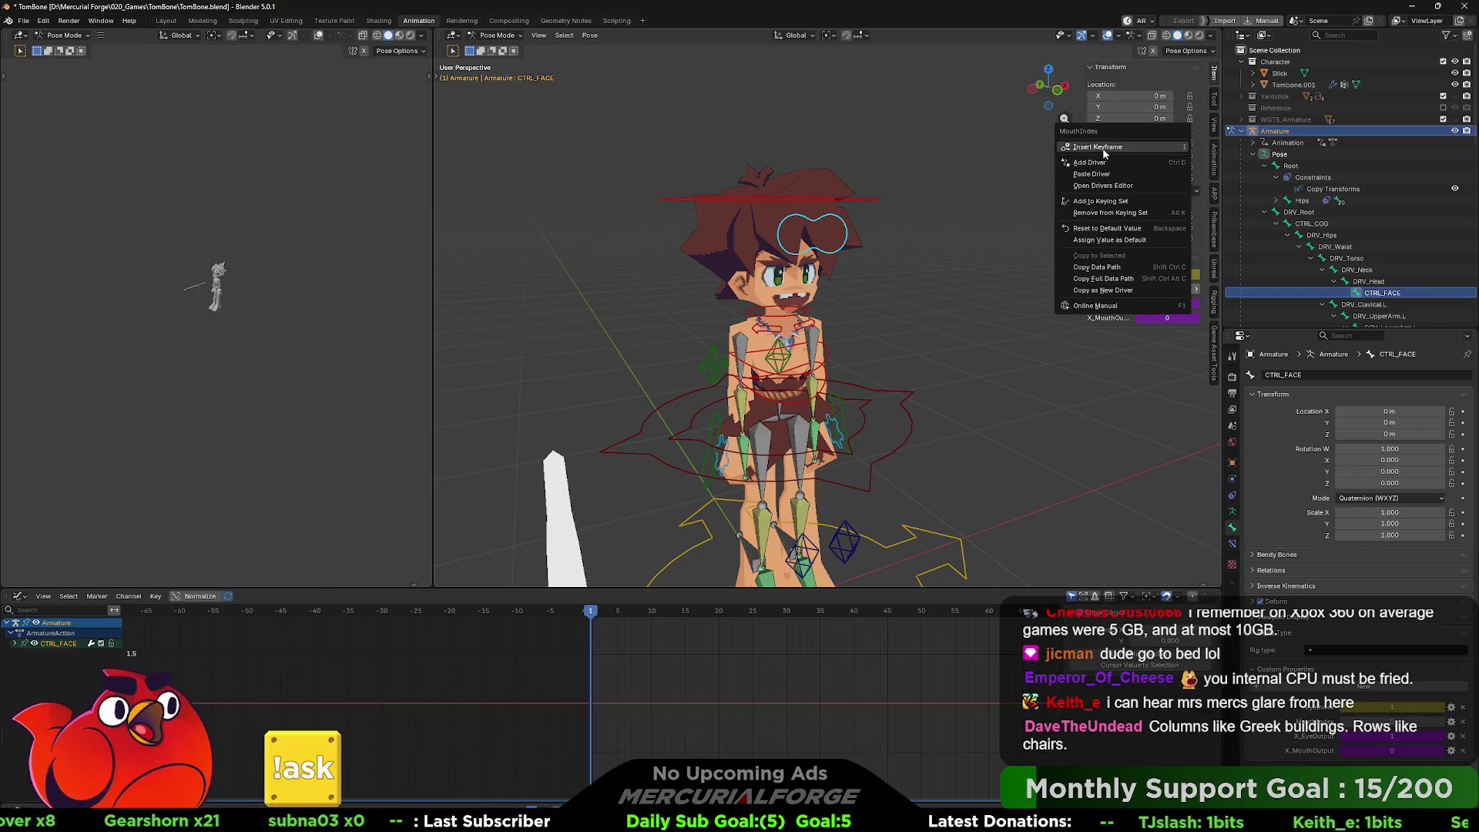
- At frame 18, raise EyeIndex to 5 and keyframe both face indices
drag(603, 613, 707, 613)
drag(1168, 274, 1187, 288)
key(i)
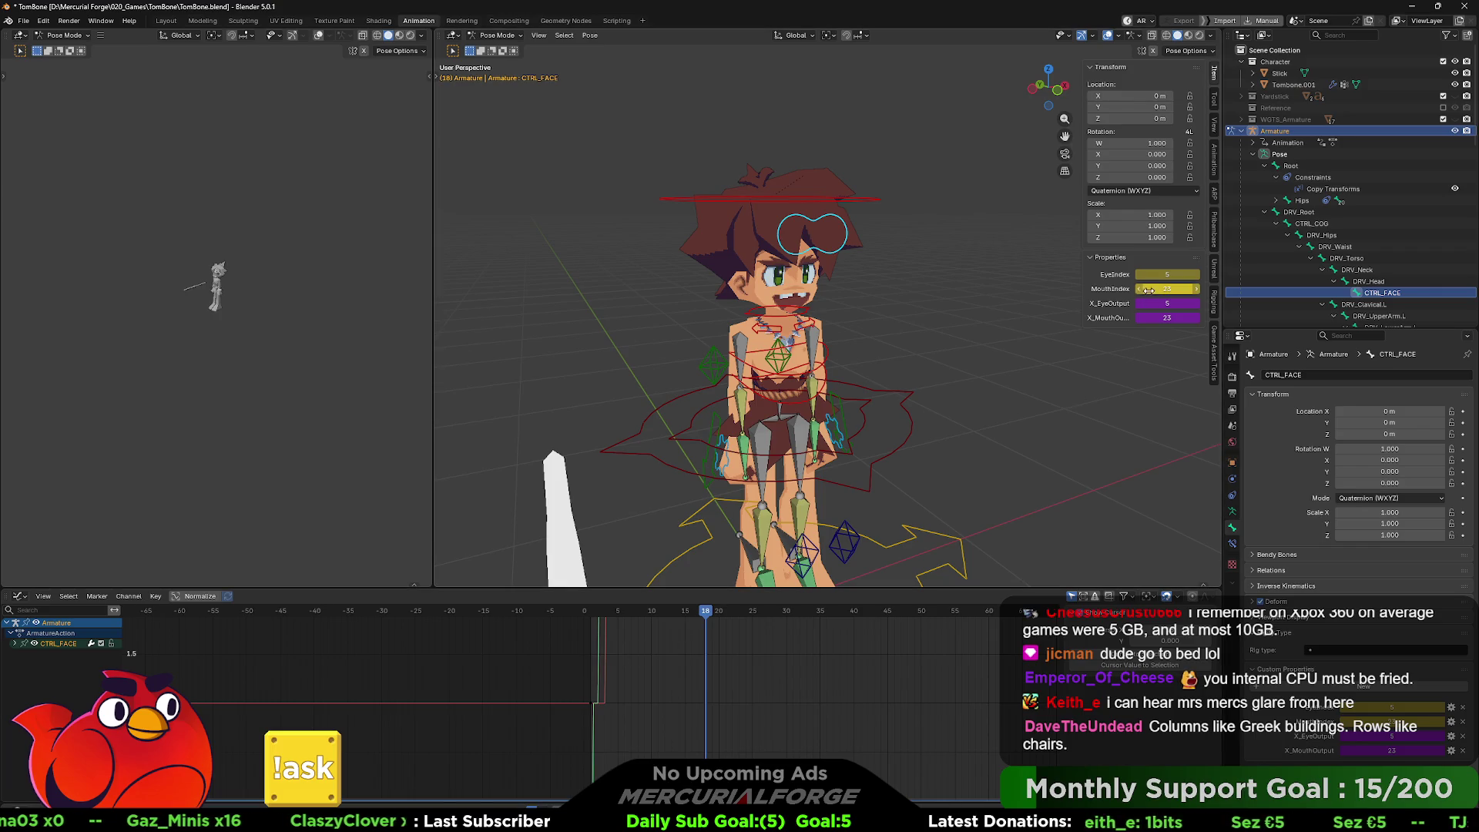
right_click(1153, 284)
right_click(1163, 273)
click(1163, 273)
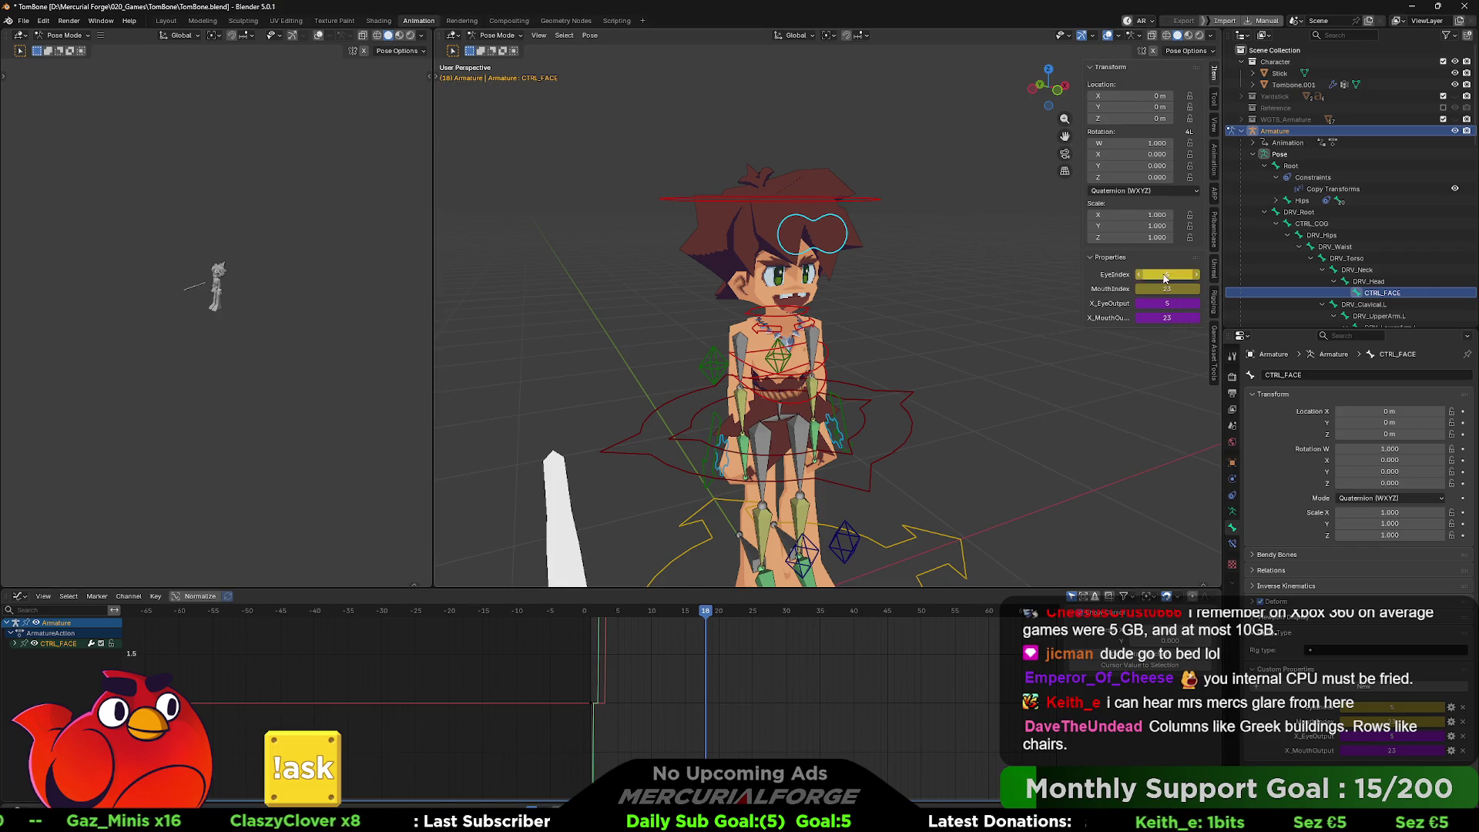
- Scrub between frames 1 and 18 to preview the face indices changing
drag(701, 614, 591, 614)
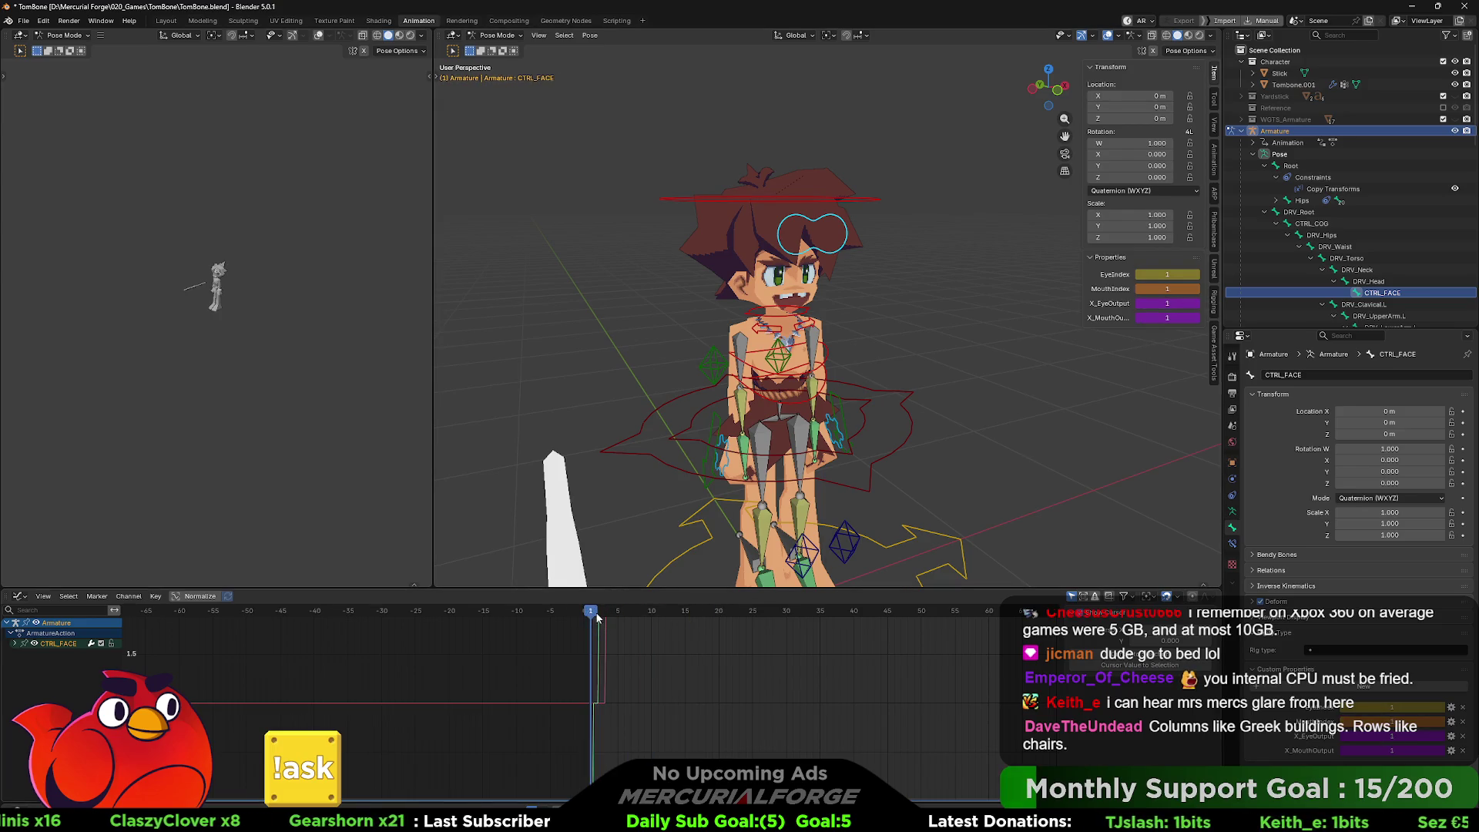
click(612, 617)
mouse_move(612, 621)
mouse_down()
mouse_move(742, 626)
mouse_move(573, 626)
mouse_move(624, 631)
mouse_move(611, 626)
mouse_up()
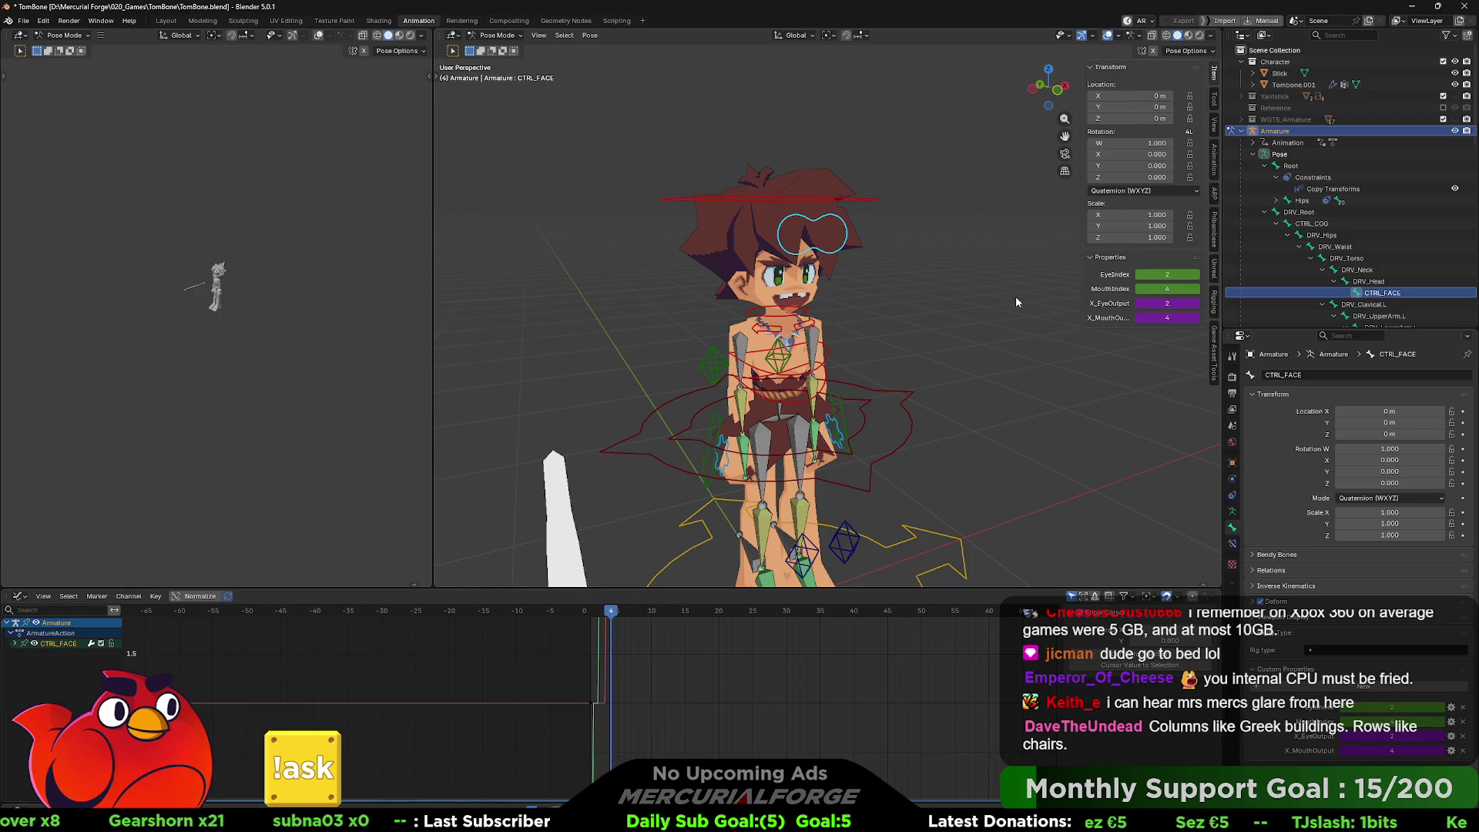
click(979, 370)
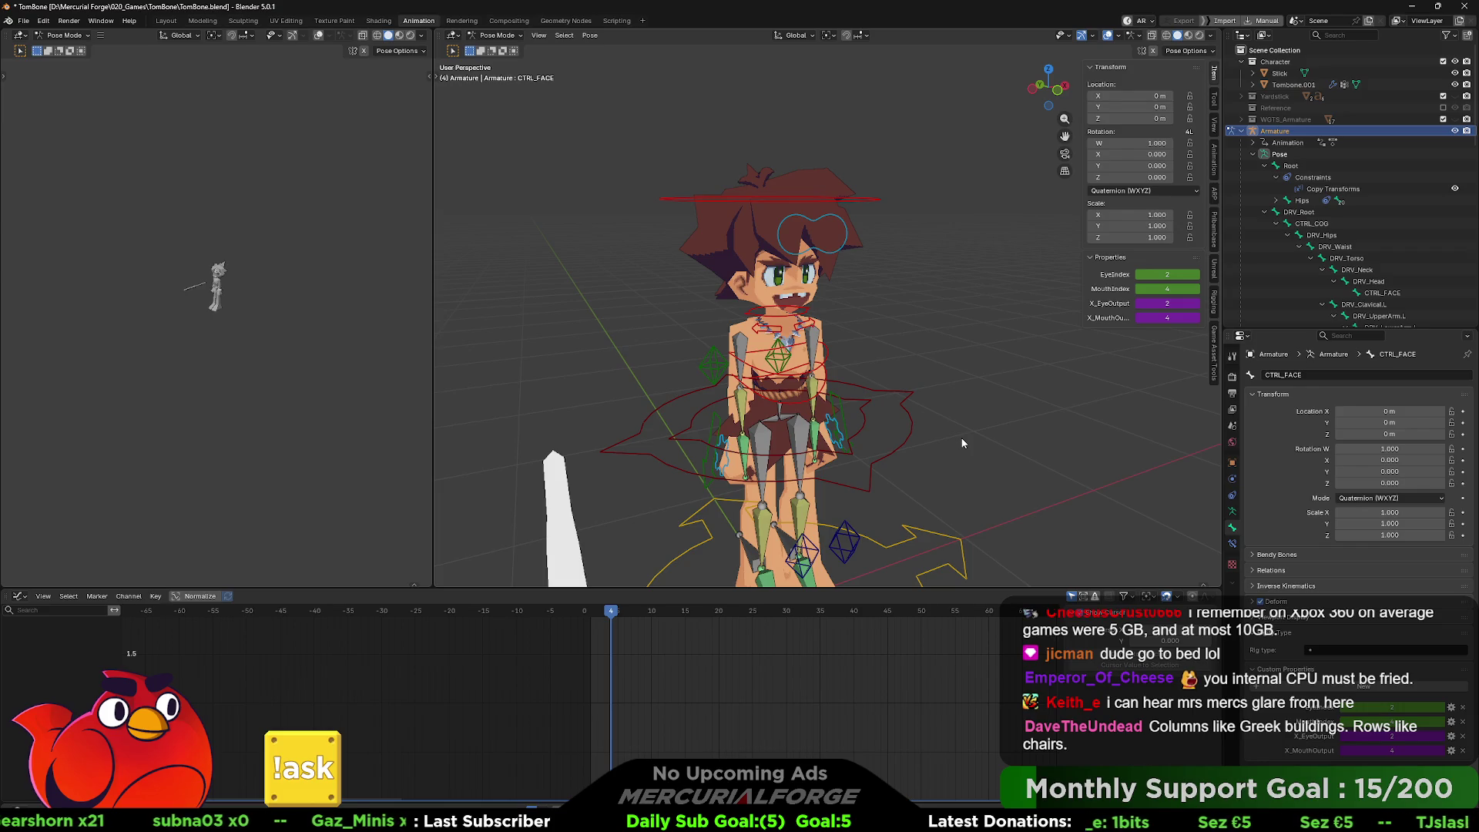
drag(962, 443, 970, 360)
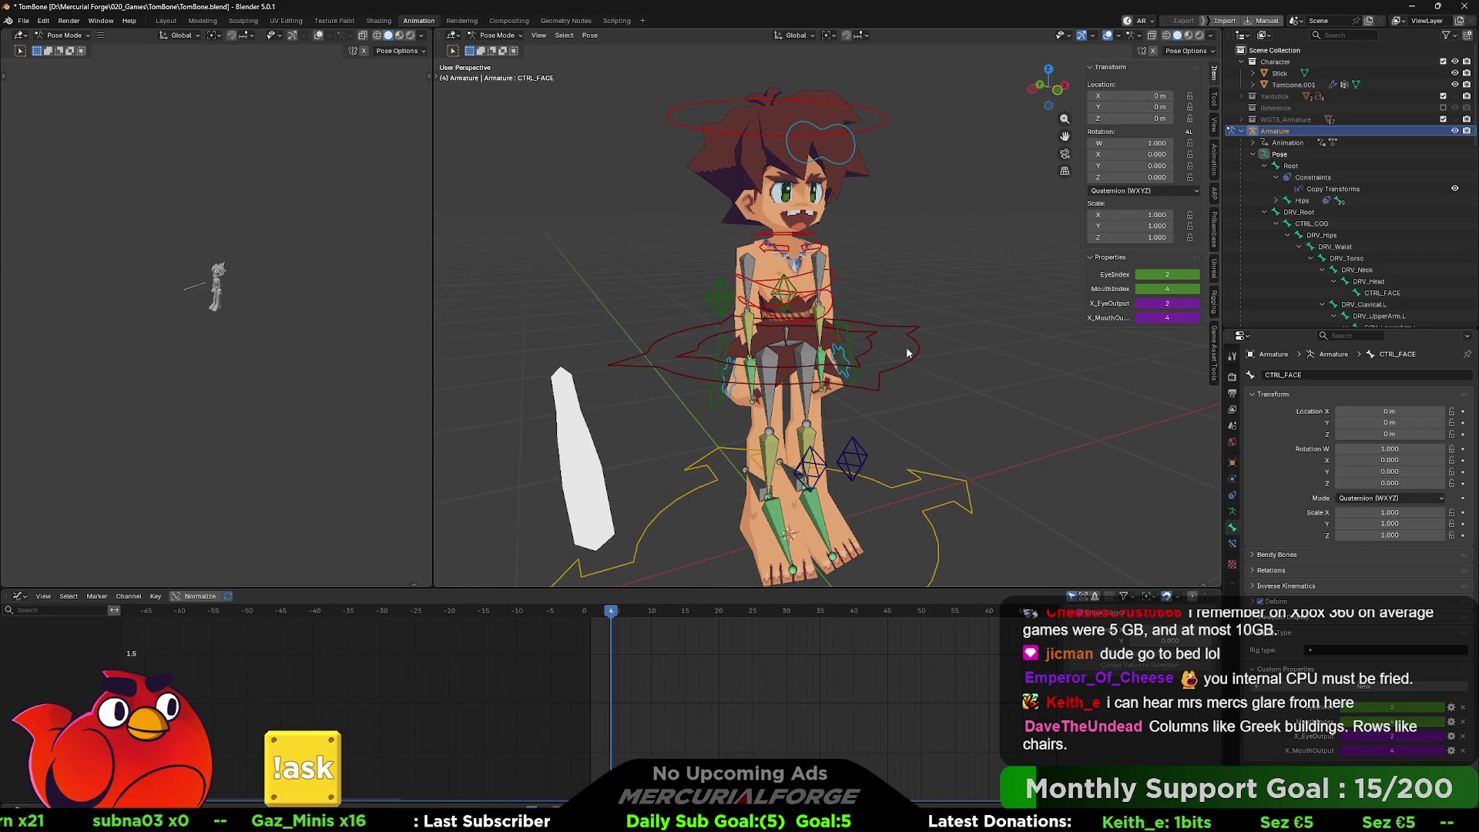
drag(625, 611, 592, 615)
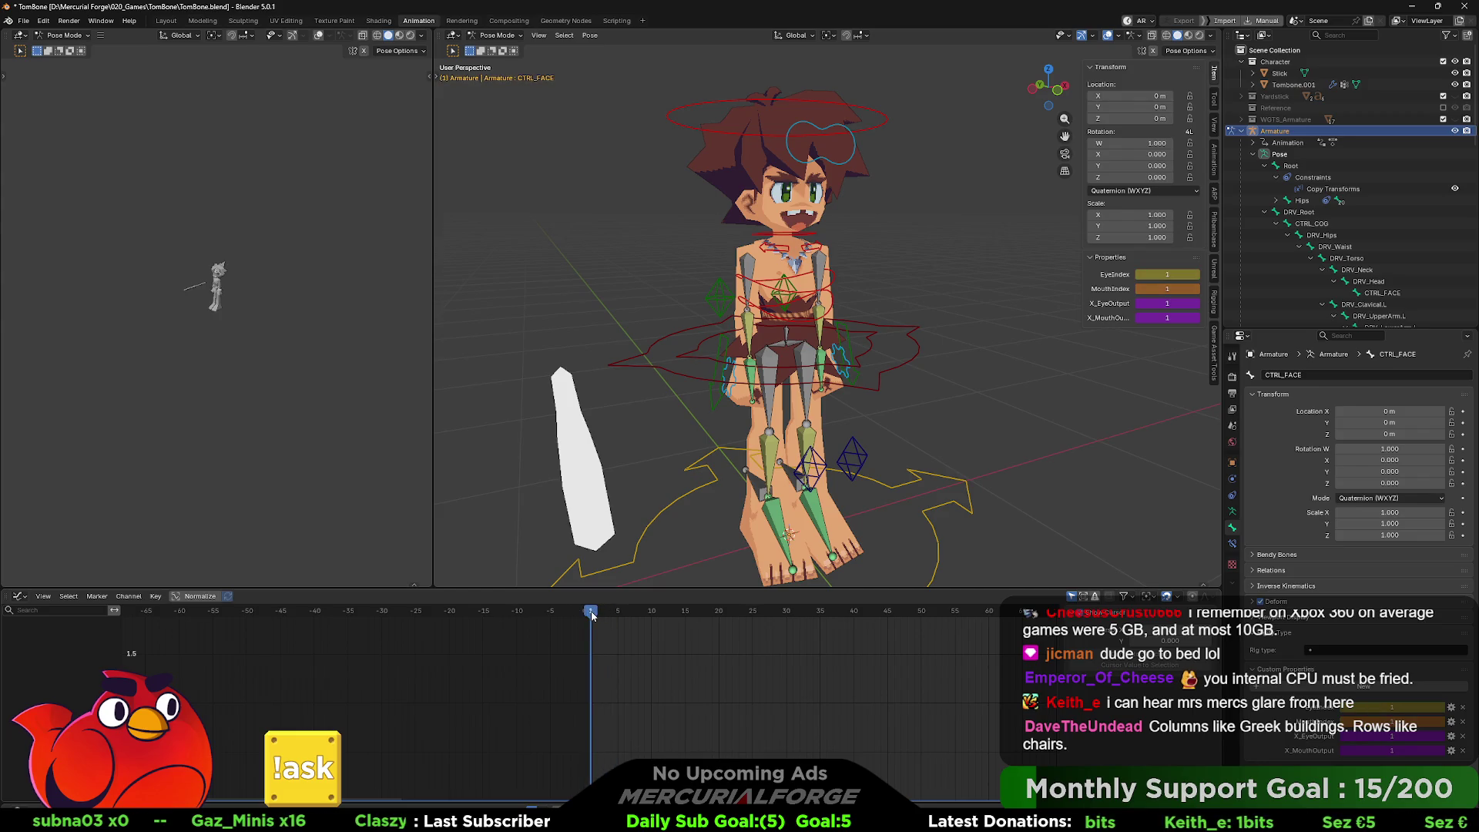
- Key CTRL_COG at its rest pose, then lower it along Z and key all channels at frame 10
click(913, 358)
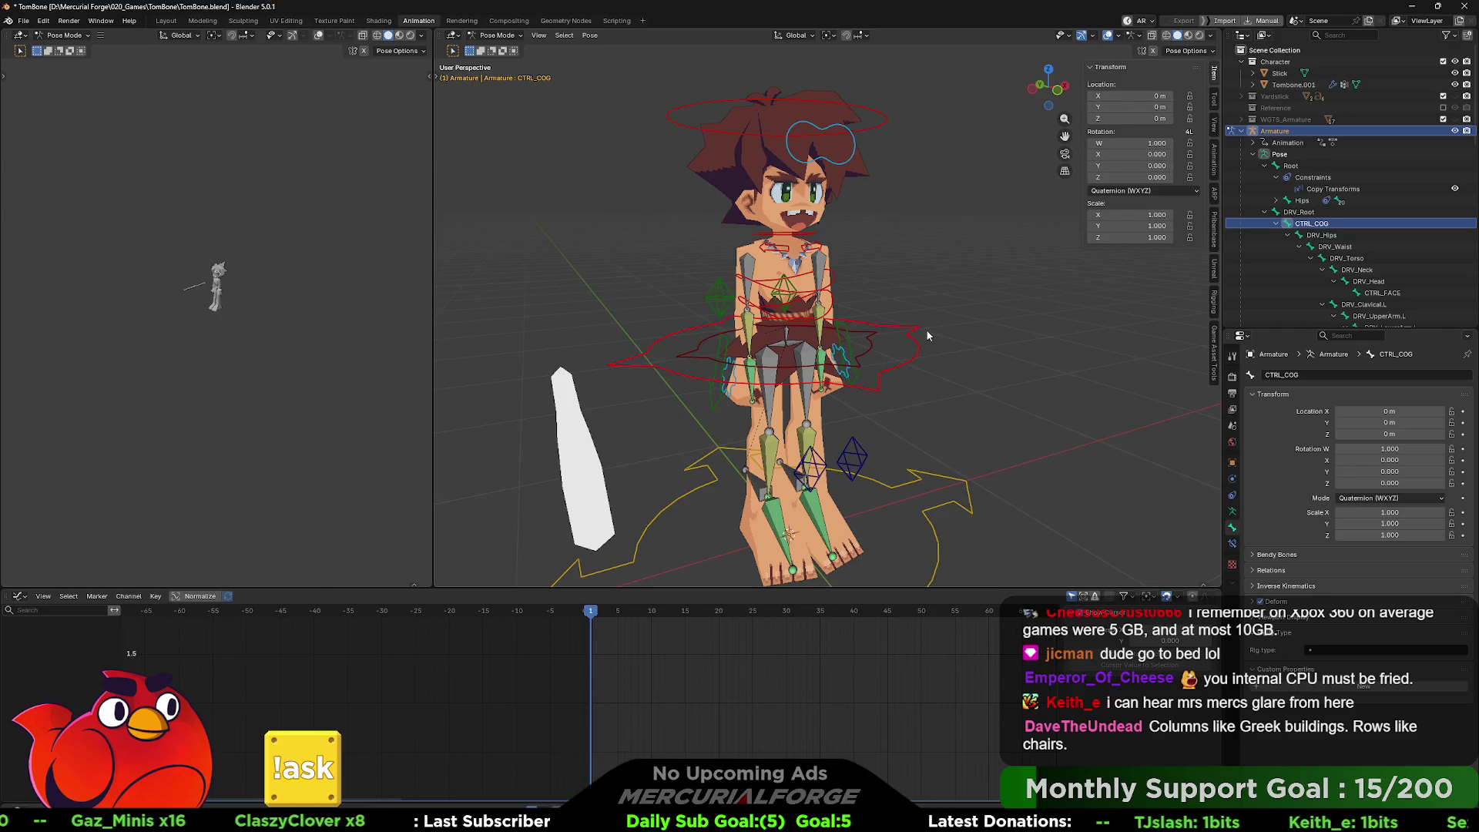
key(i)
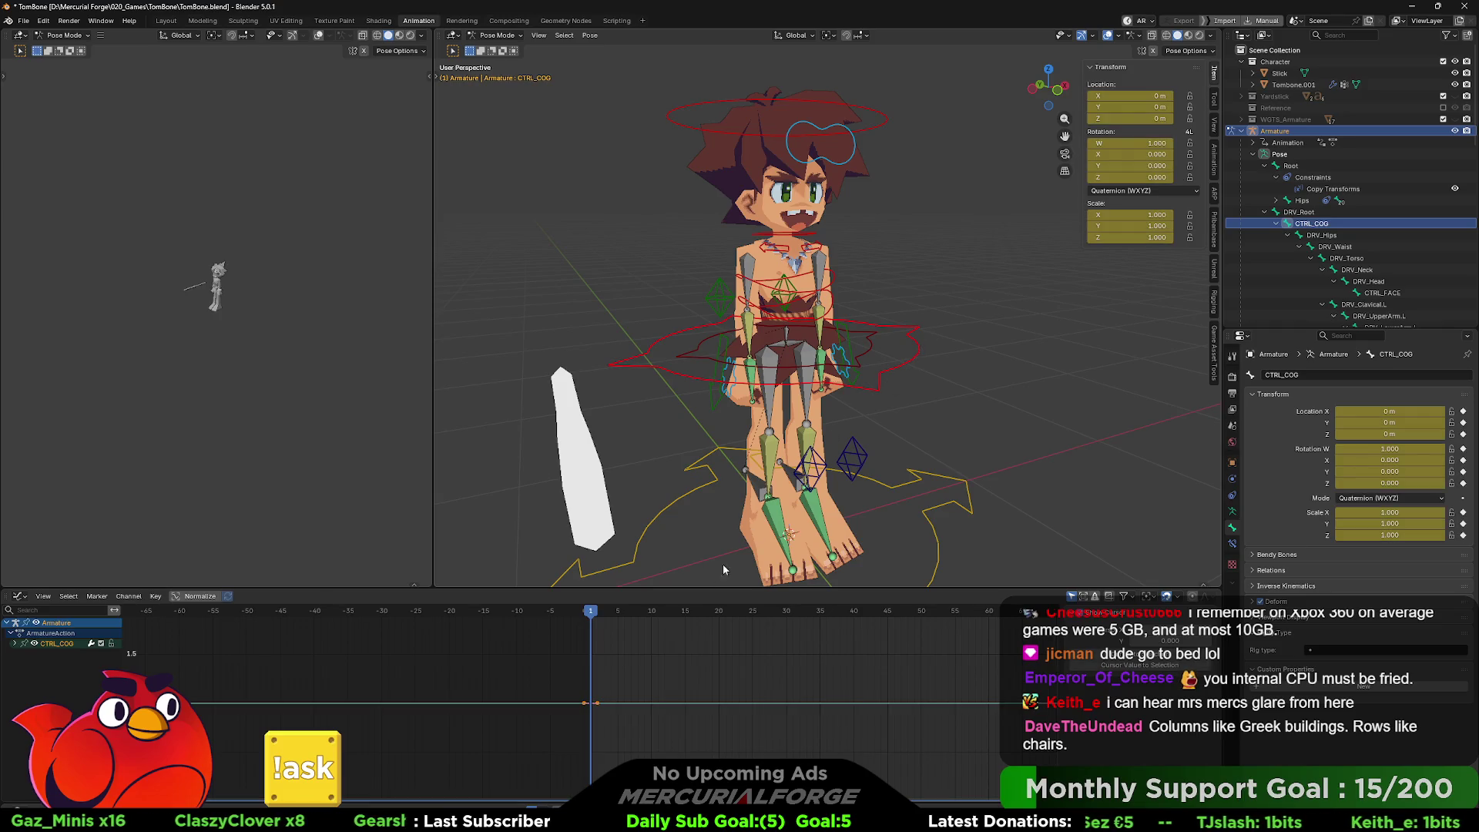
click(618, 613)
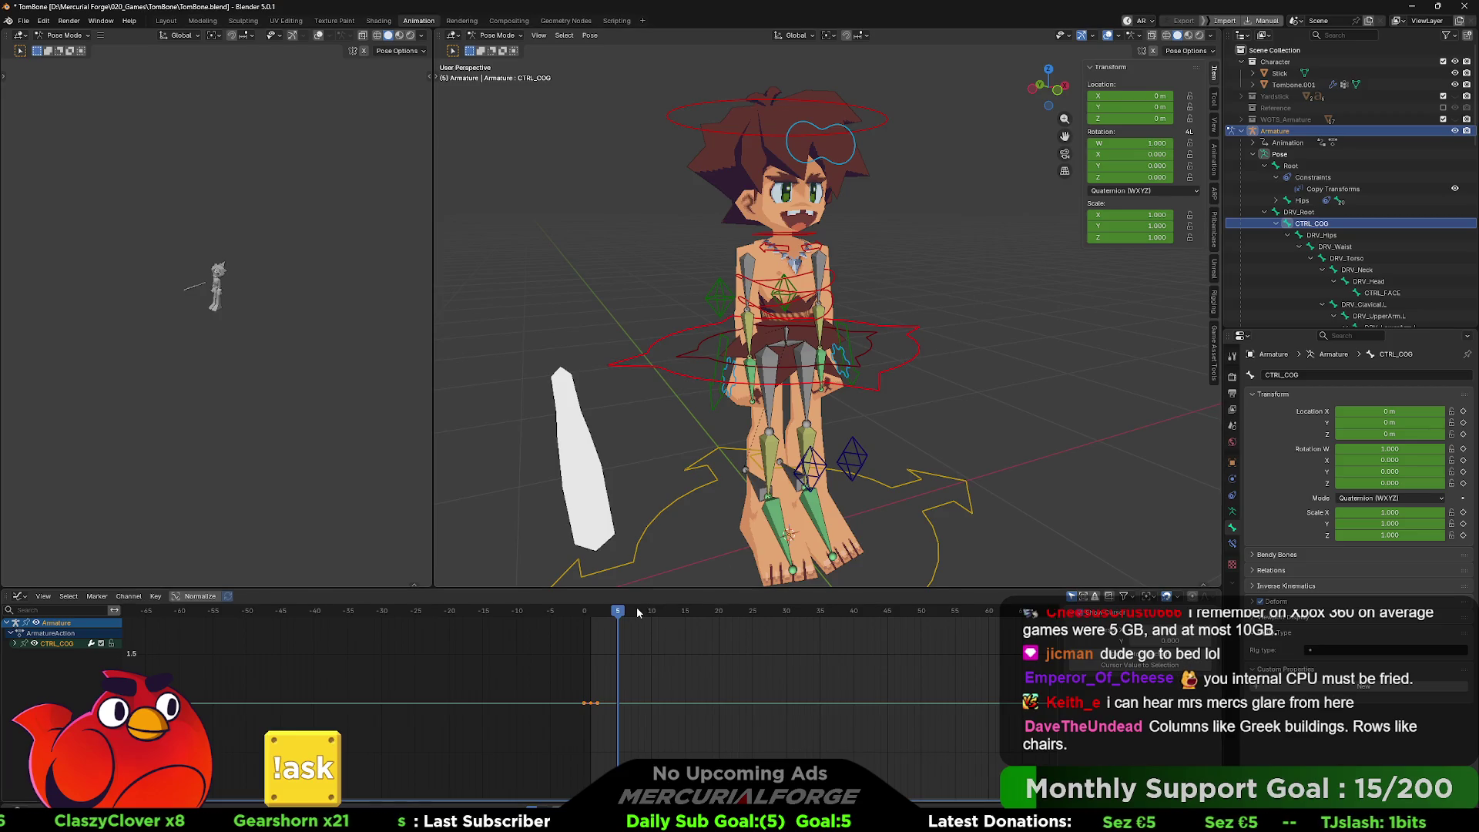
drag(638, 613, 651, 613)
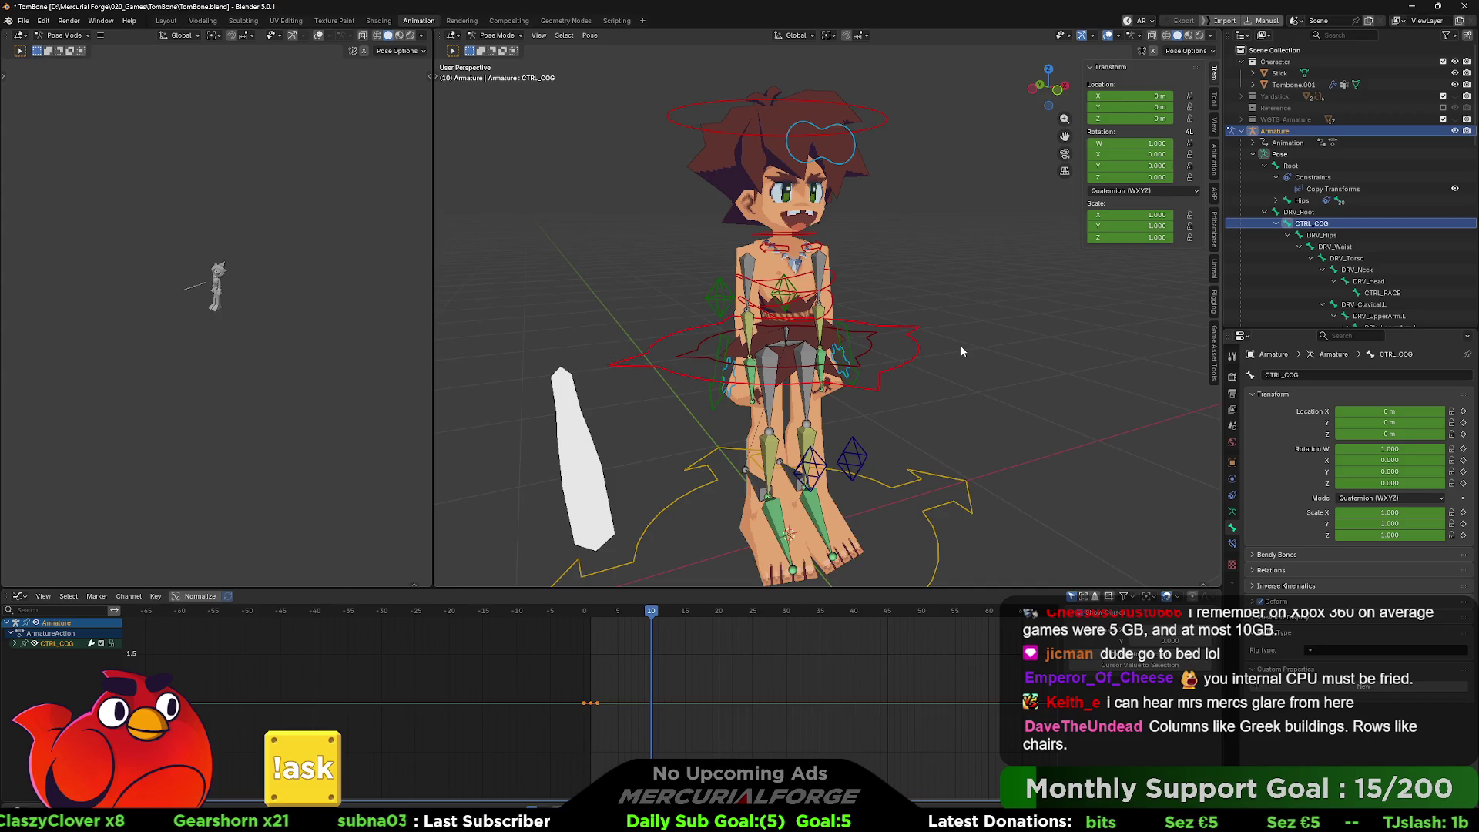
key(g)
key(z)
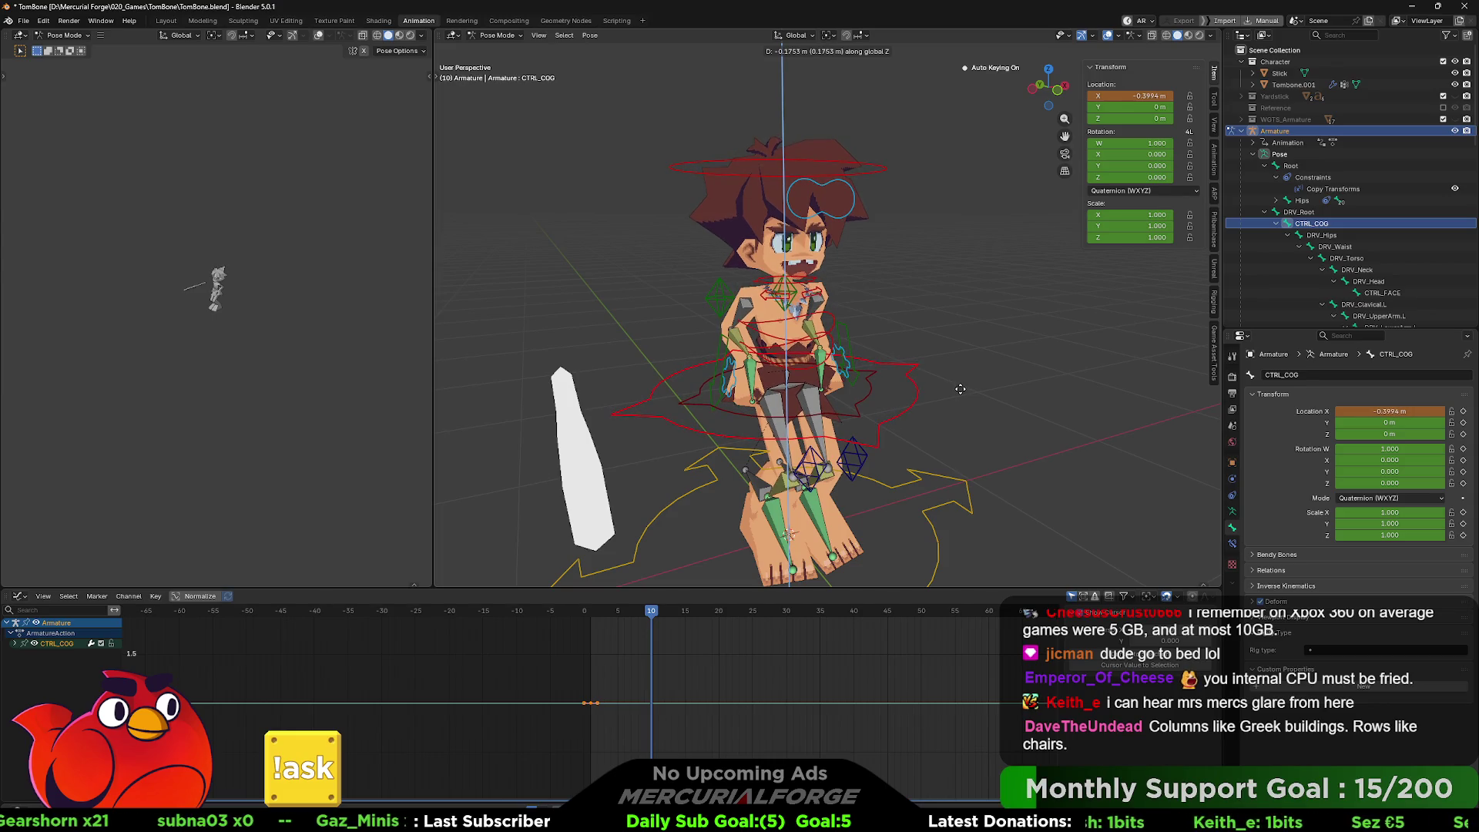
click(961, 389)
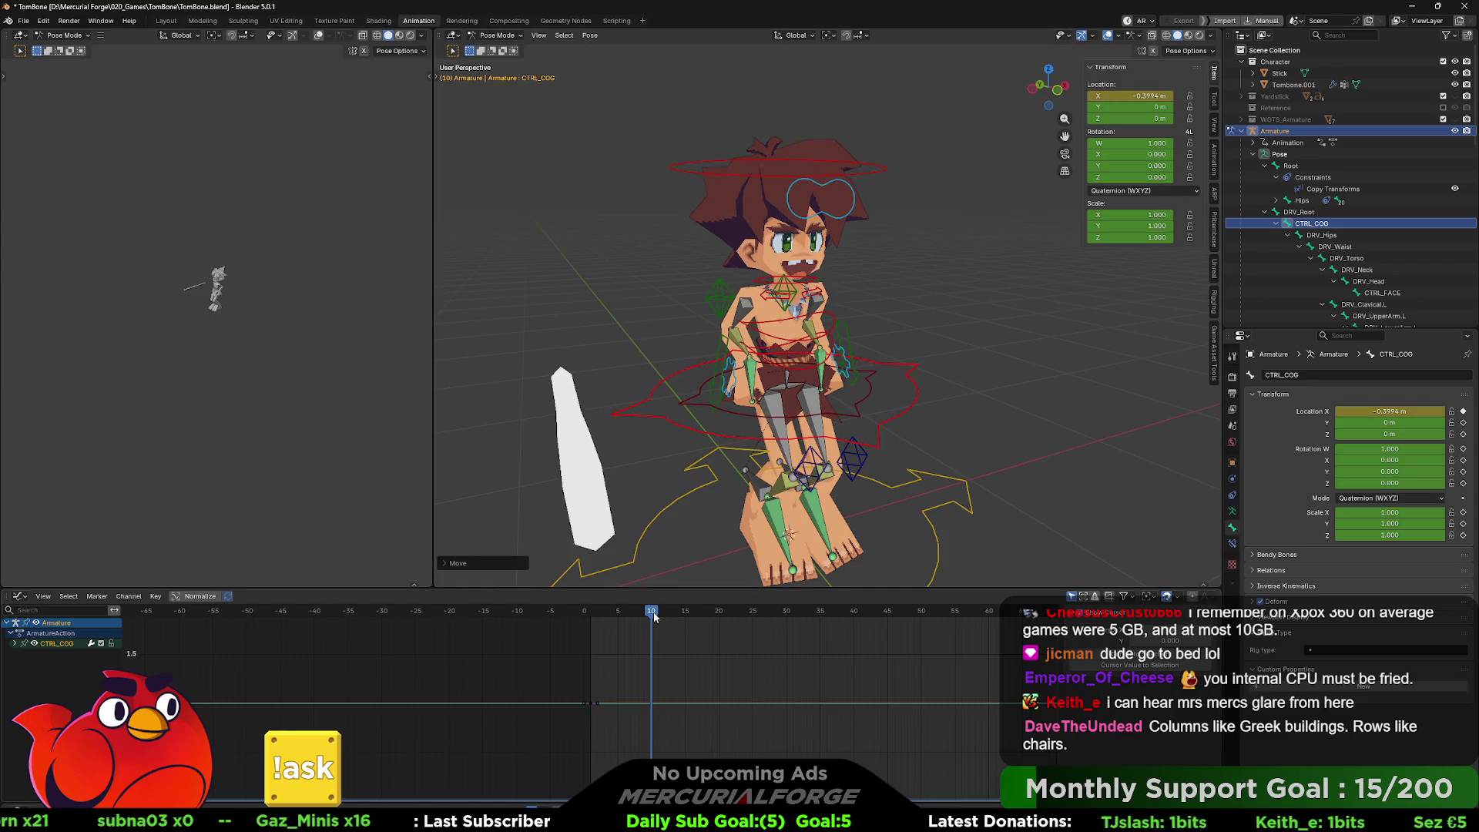
key(i)
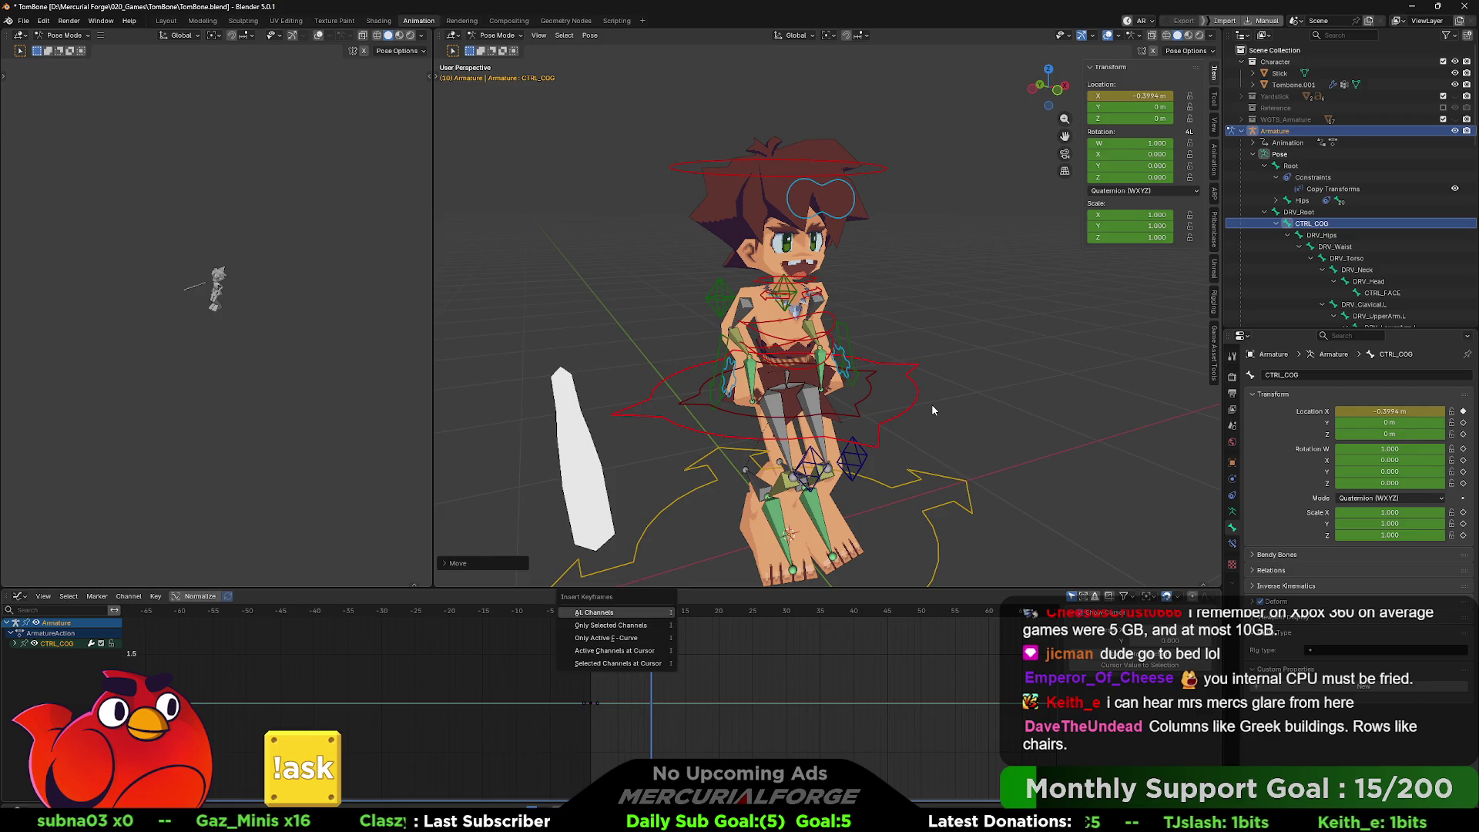
key(Escape)
key(i)
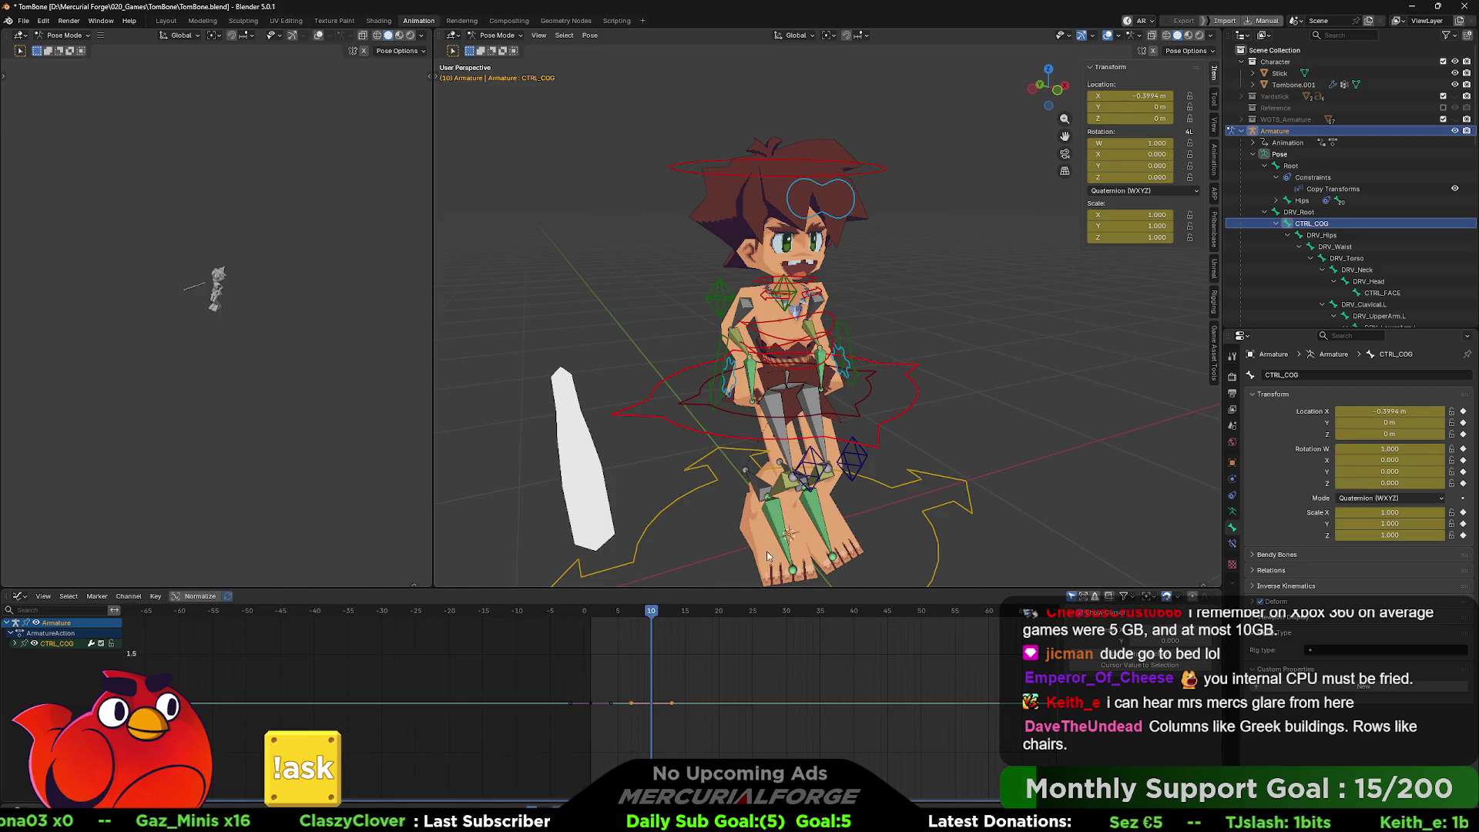
- At frame 20, set CTRL_COG Location X to 0, key location, and preview the motion
drag(655, 614, 719, 612)
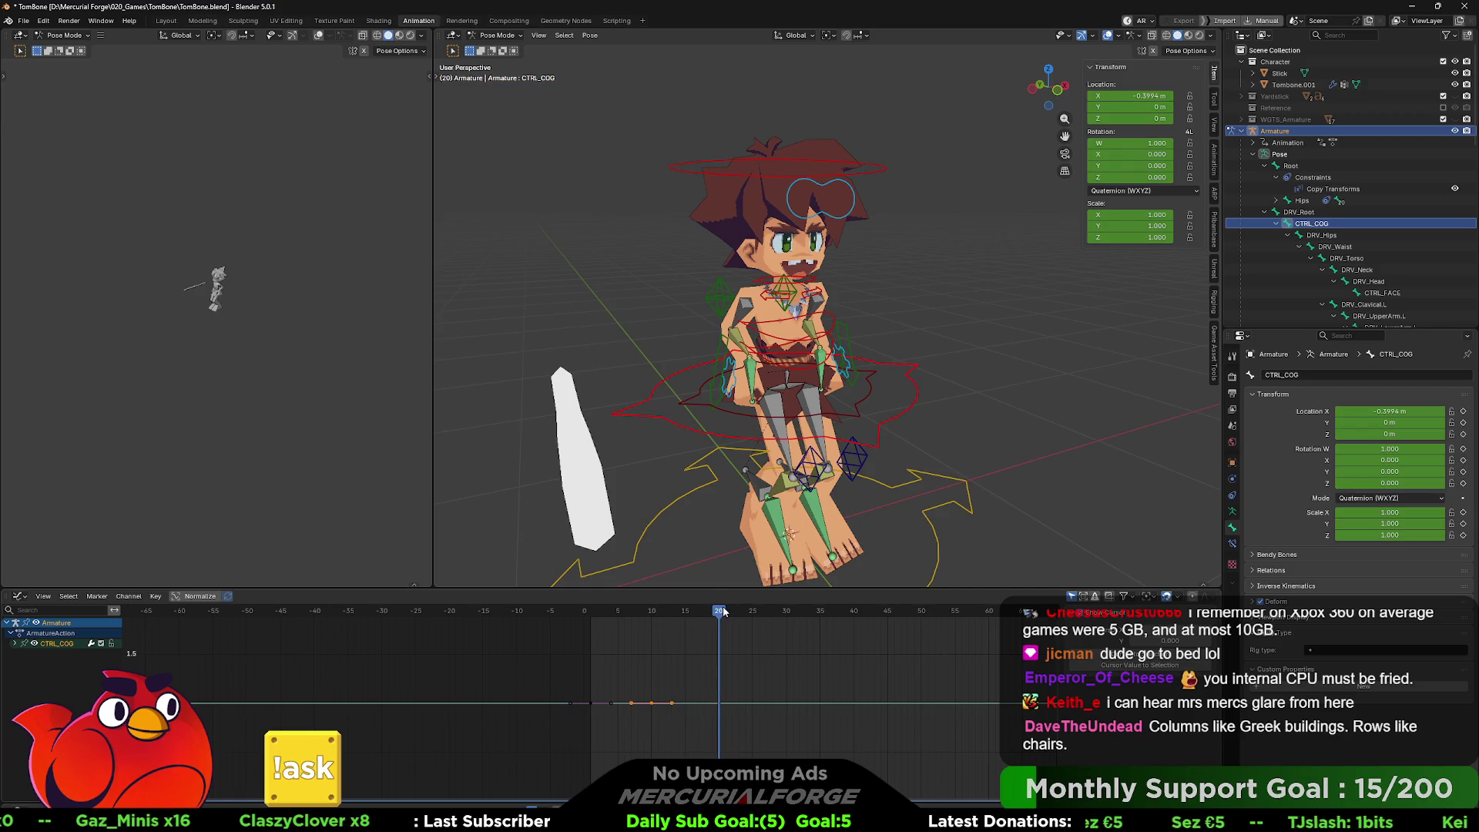
click(1162, 96)
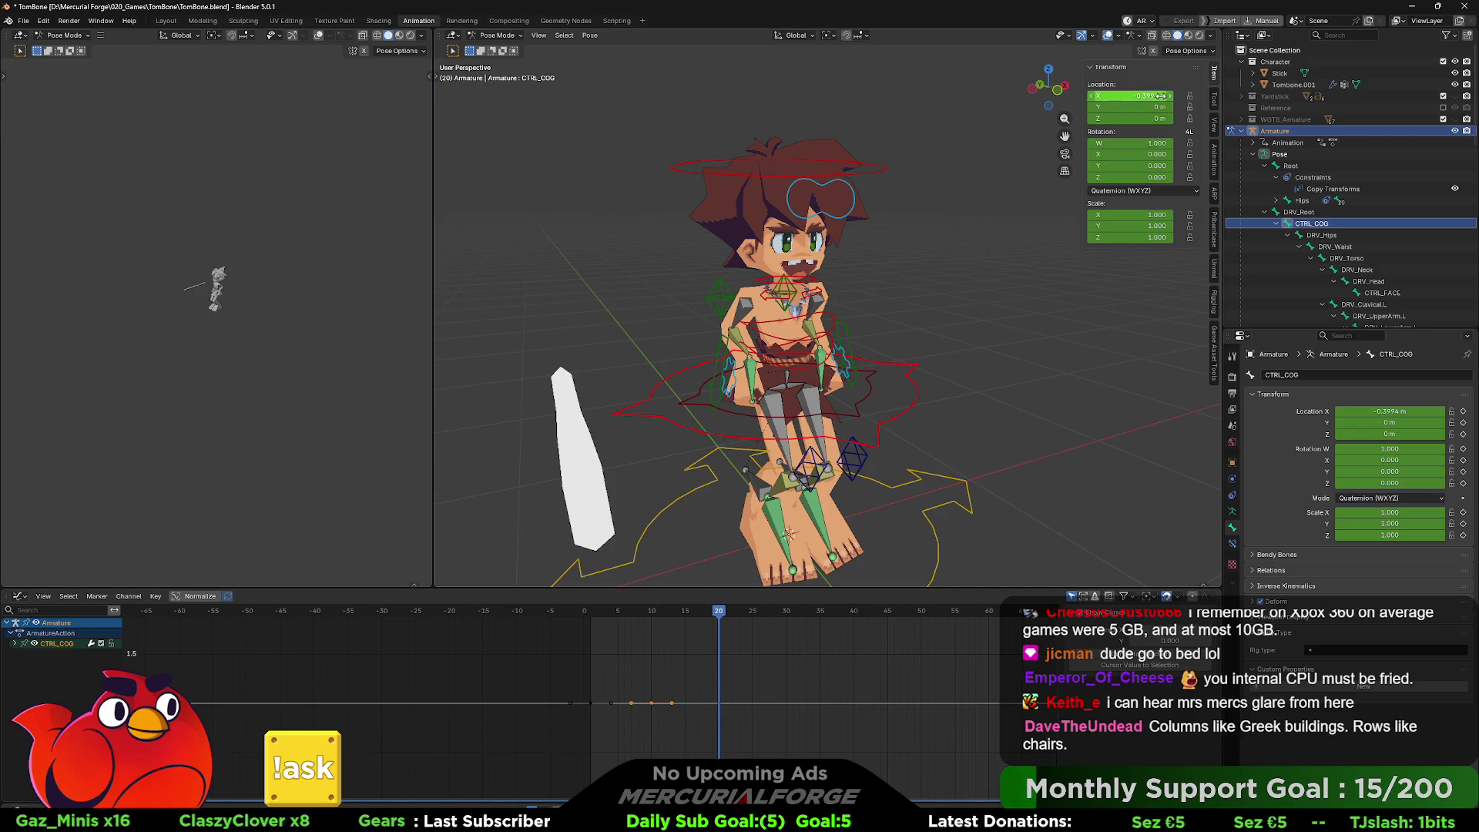
text(00)
key(Return)
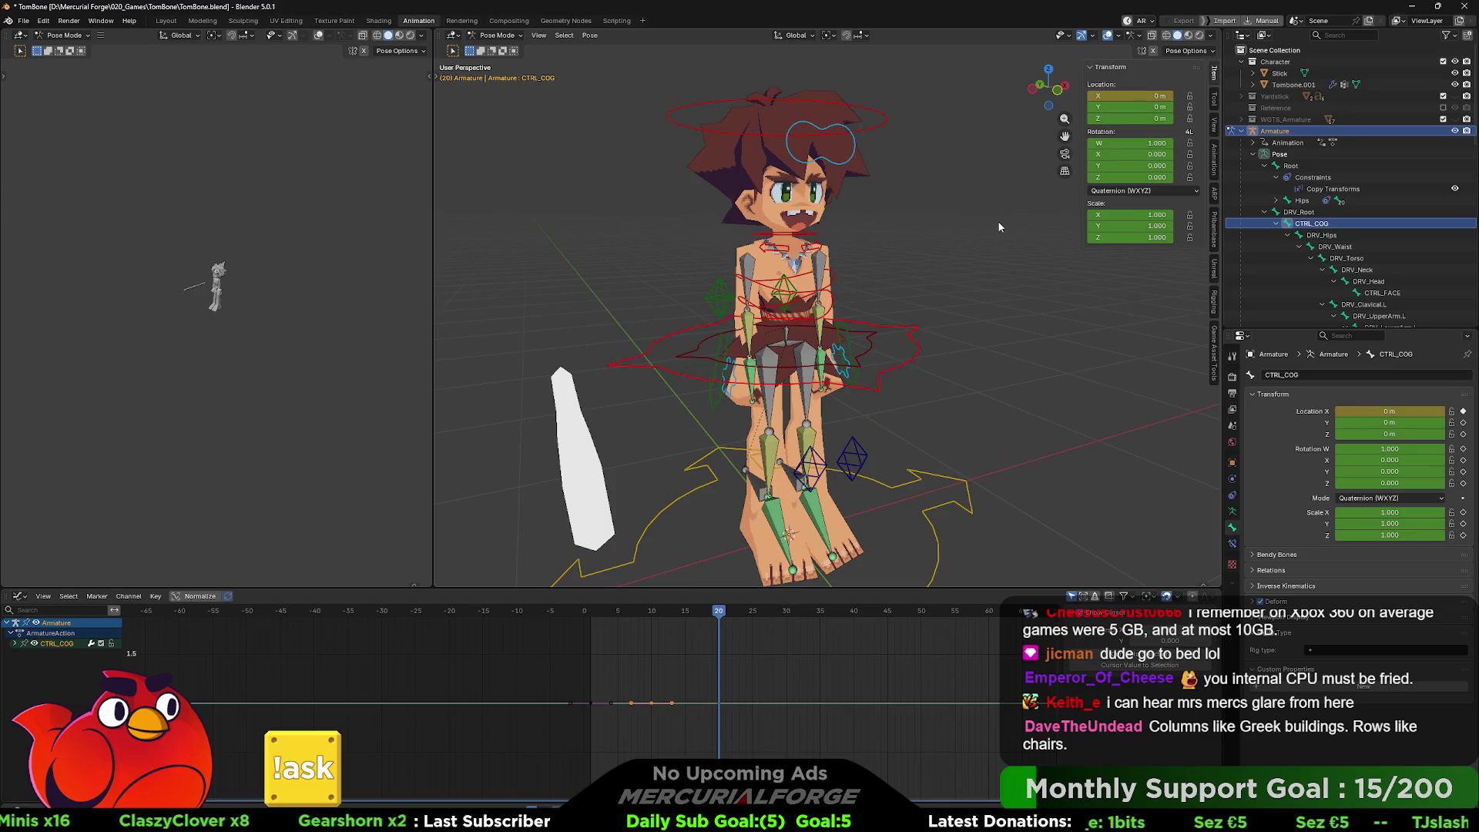
right_click(1120, 99)
click(1120, 99)
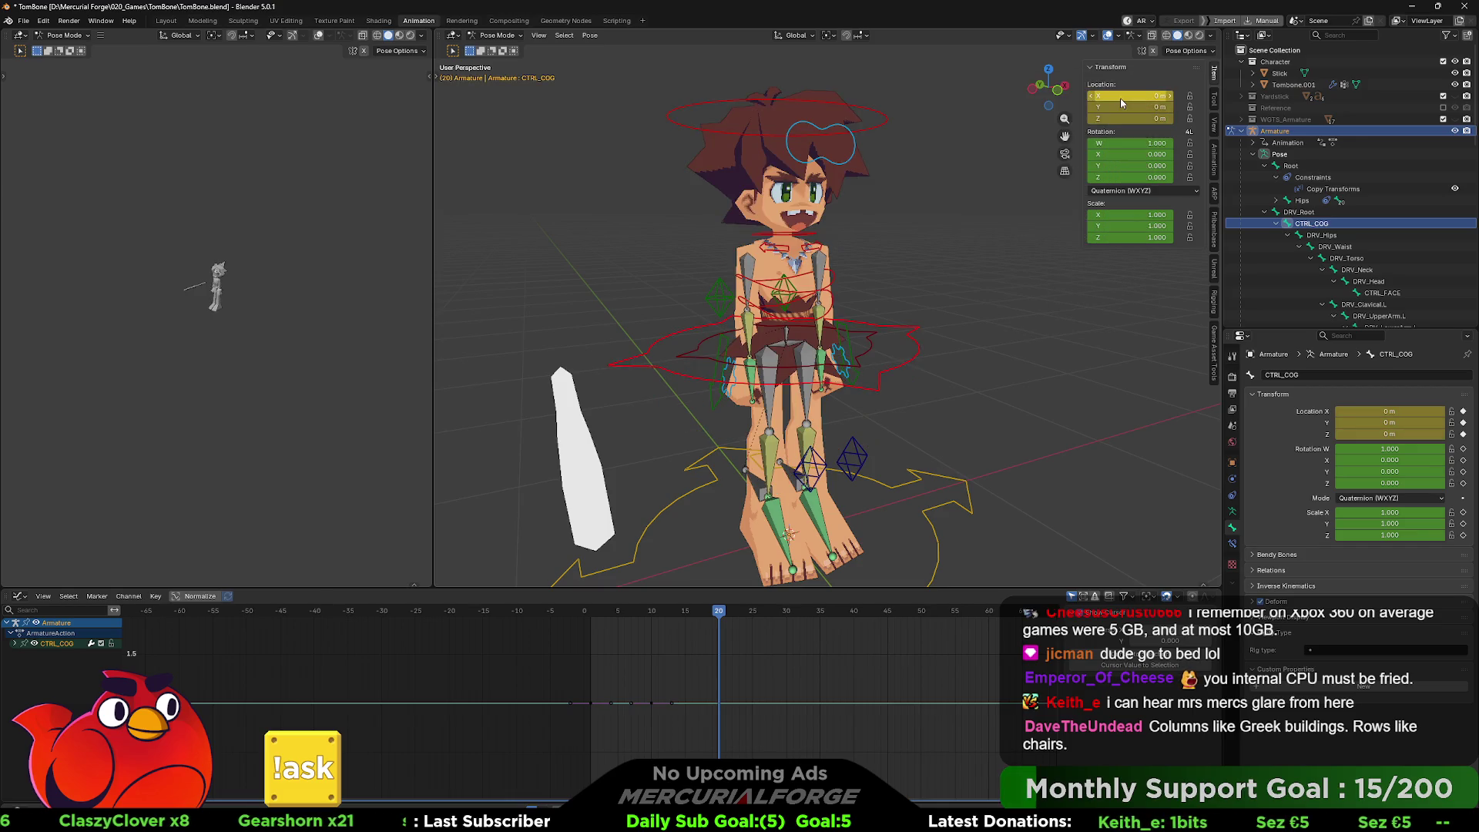
drag(717, 617, 593, 614)
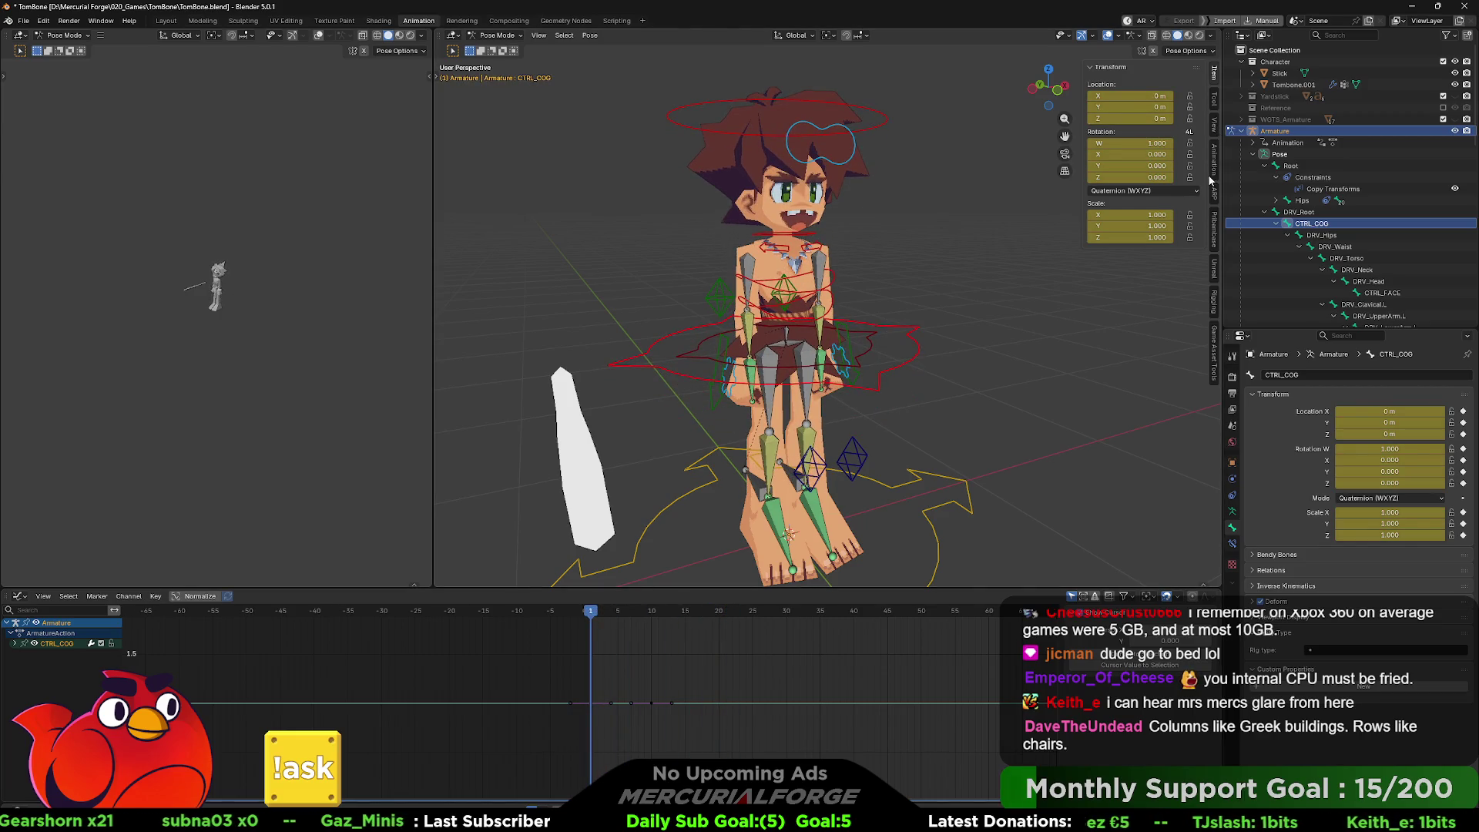
- In Object Mode, select the Tombone.001 mesh and armature and export the active action via Game Asset Tools
key(ctrl+Tab)
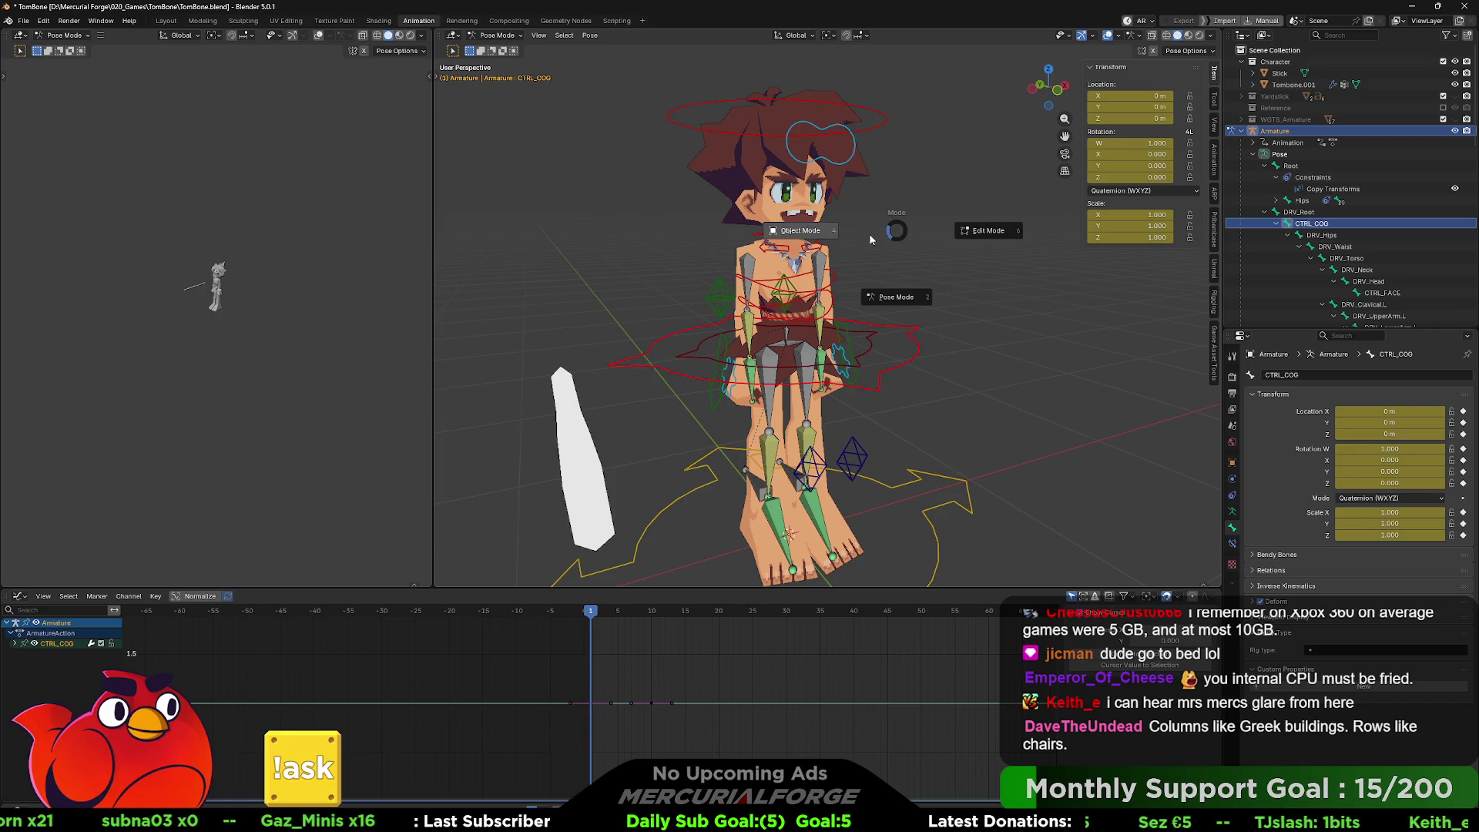
shift+click(765, 268)
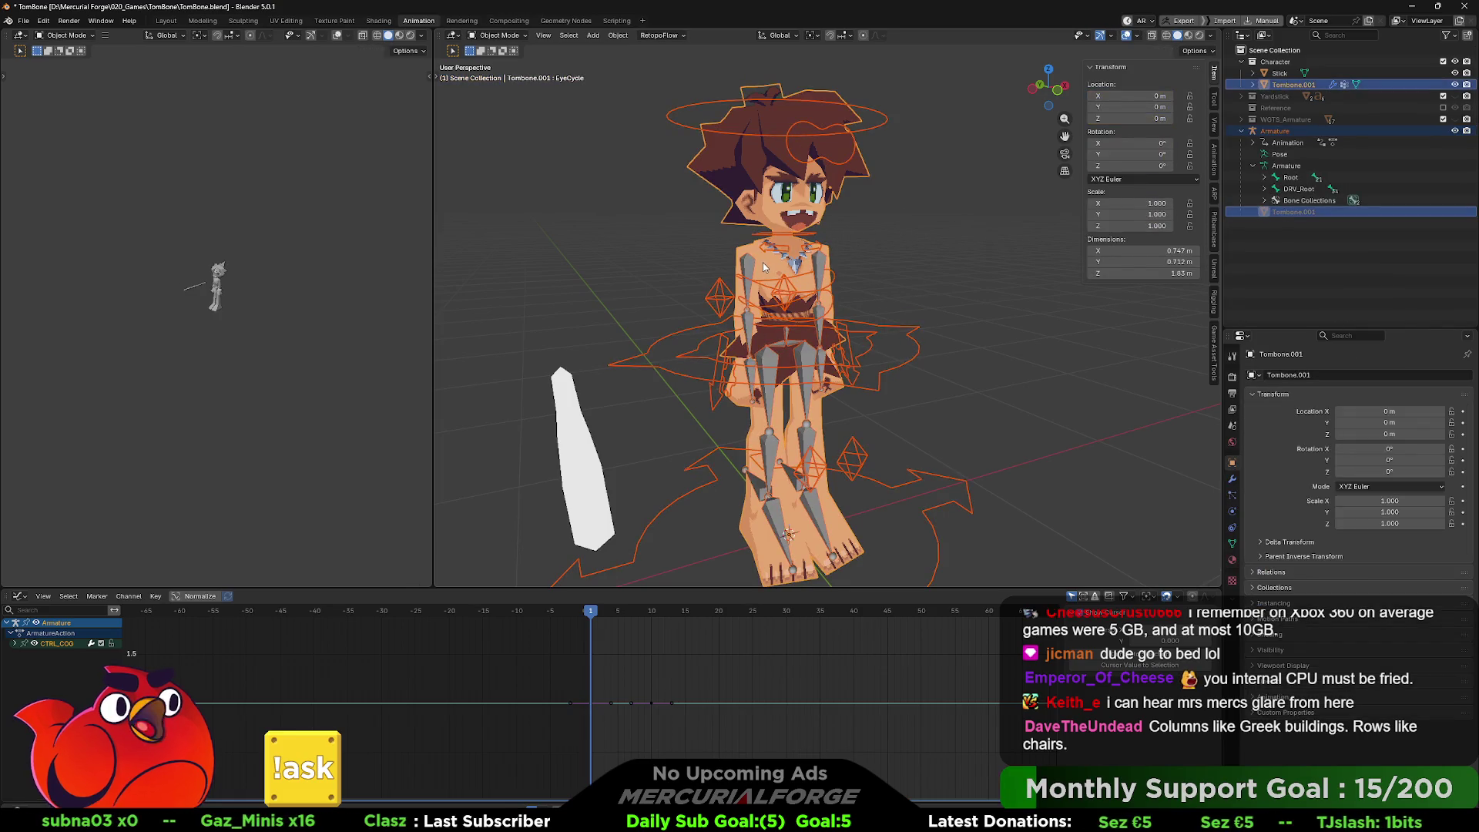
click(1215, 349)
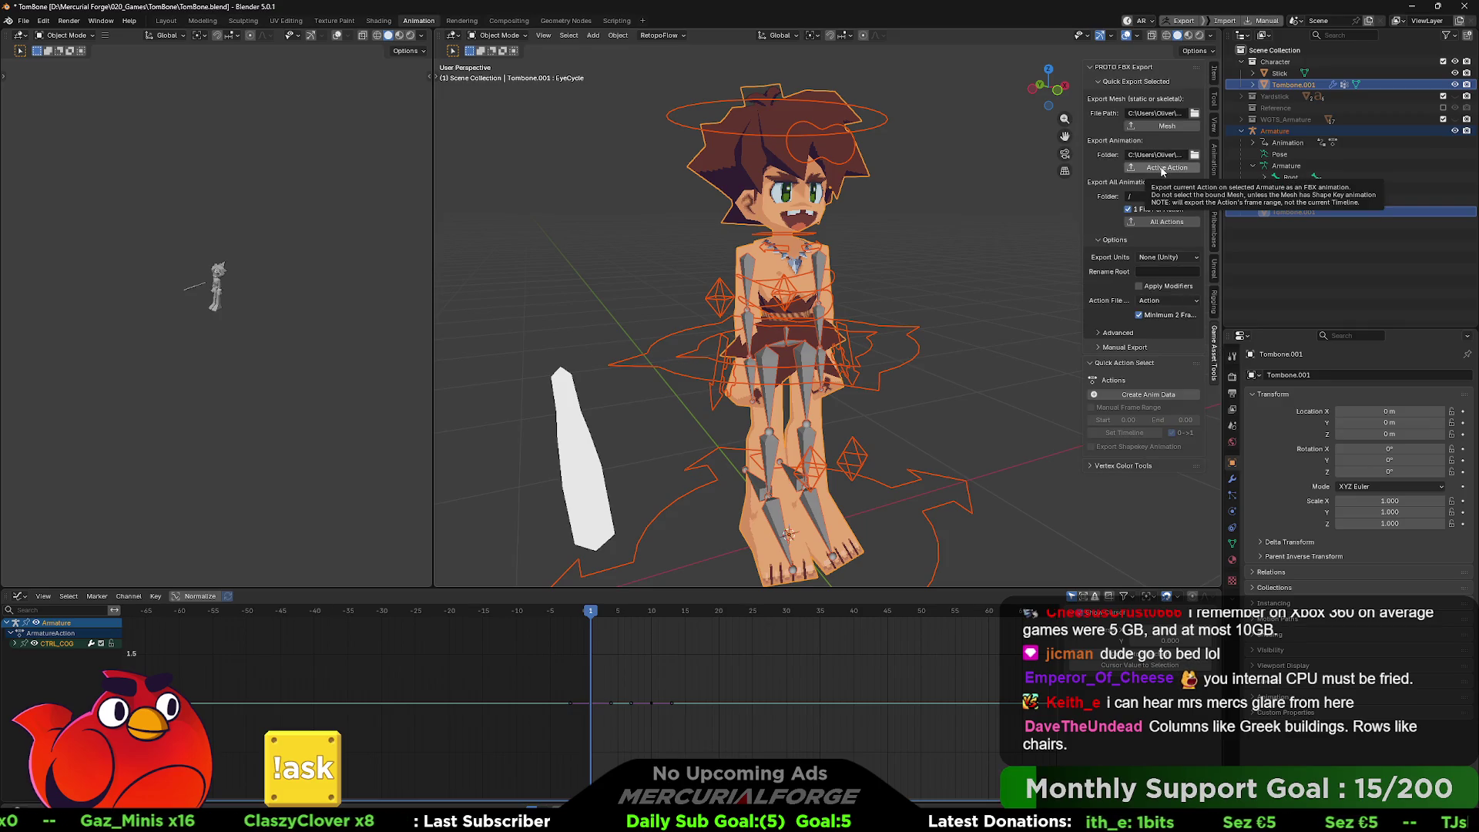
click(1162, 168)
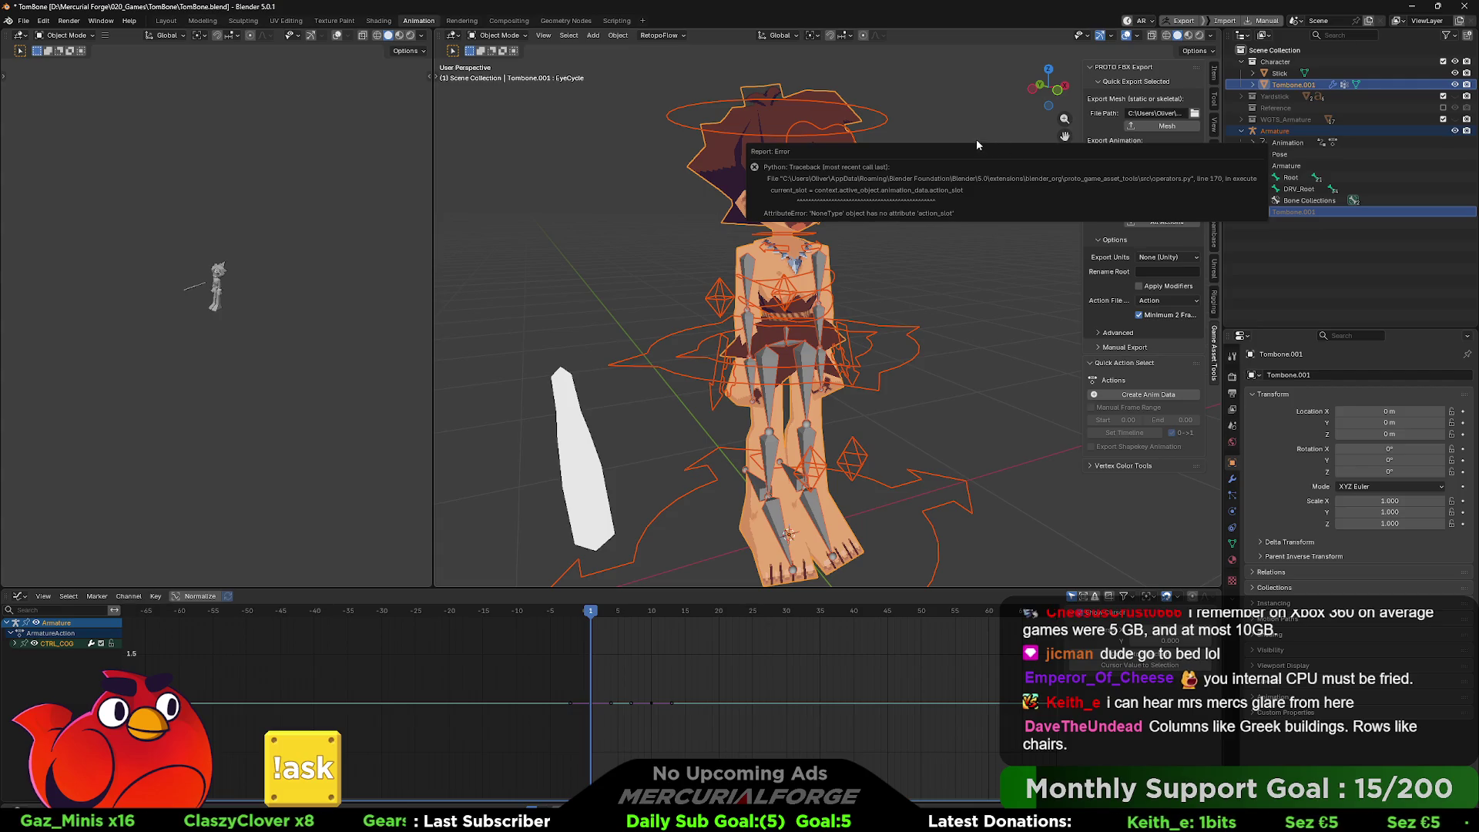
click(1150, 168)
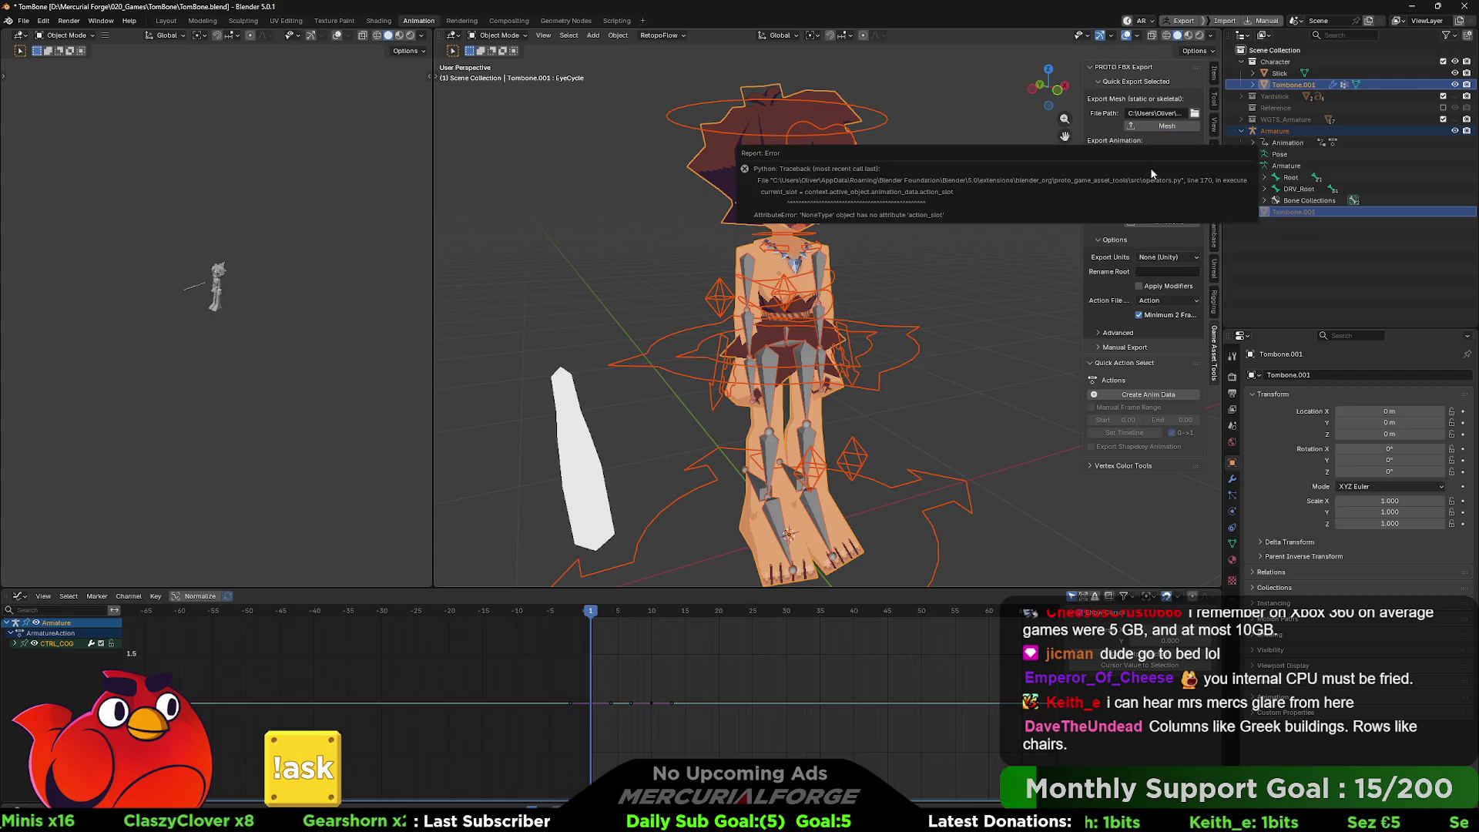
- Reselect the armature and Tombone.001 mesh and retry the Active Action export
click(918, 345)
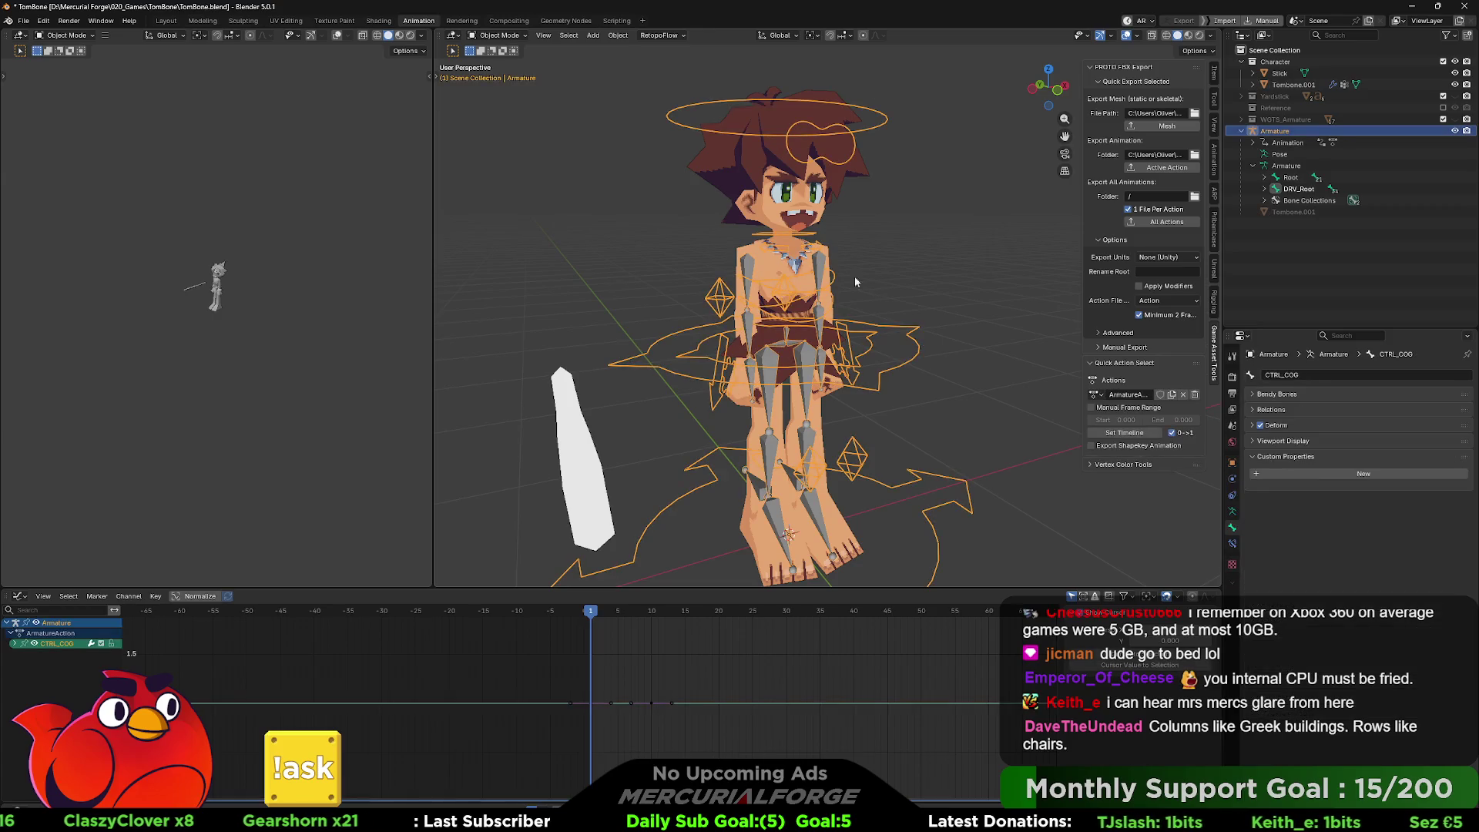
shift+click(826, 257)
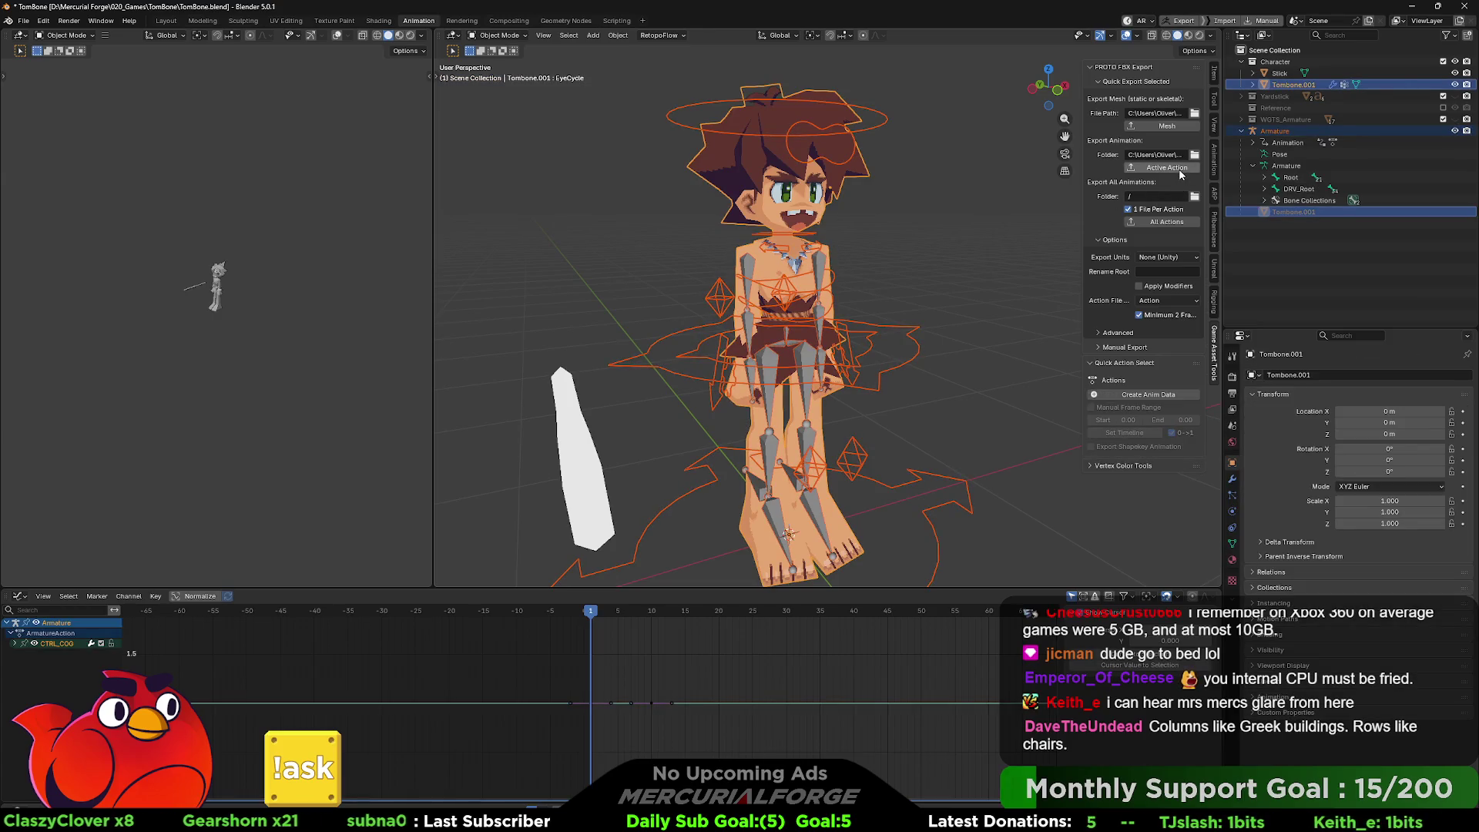
drag(1008, 285, 954, 293)
key(ctrl+Tab)
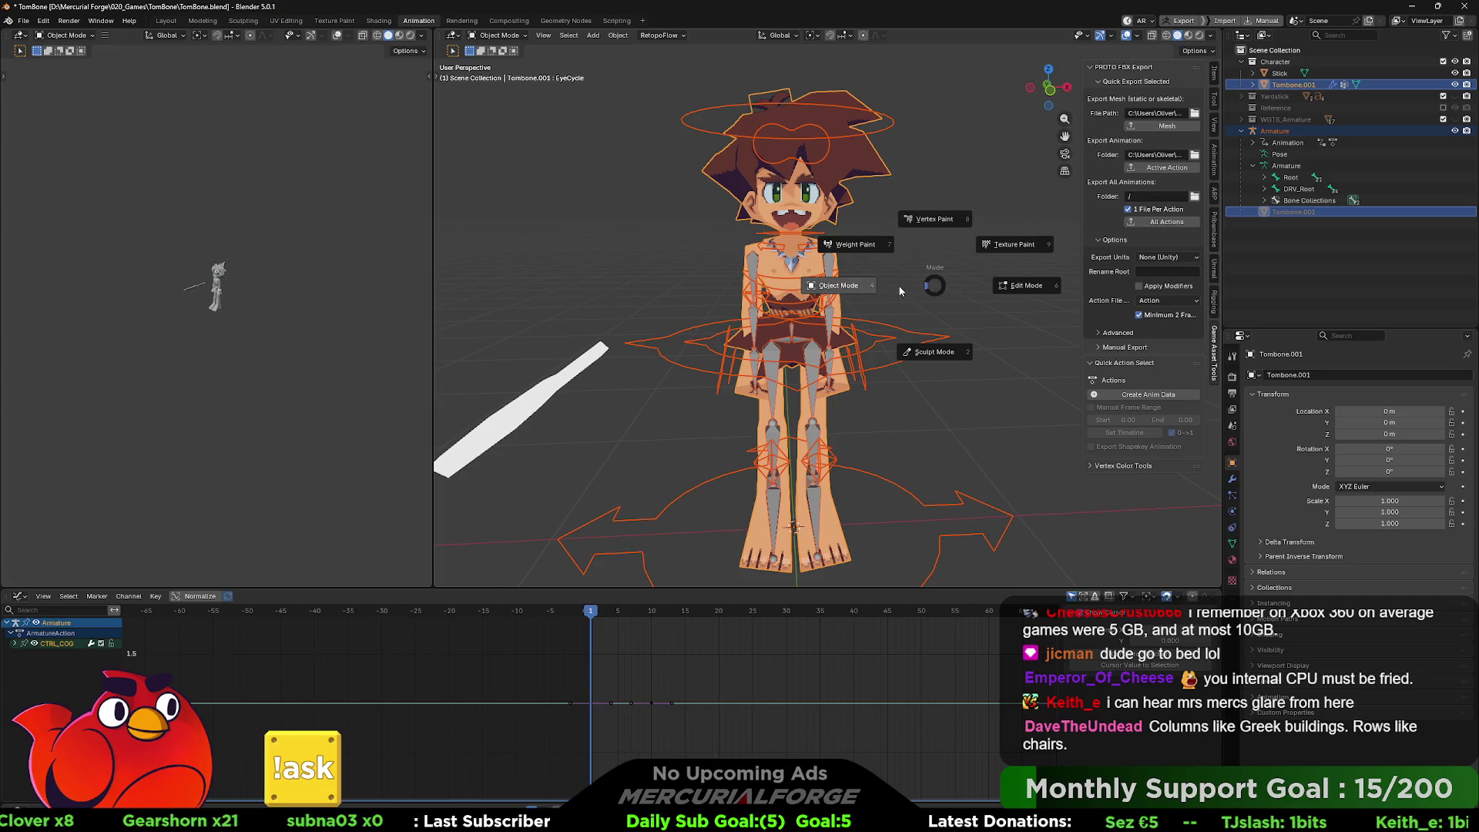
click(1007, 289)
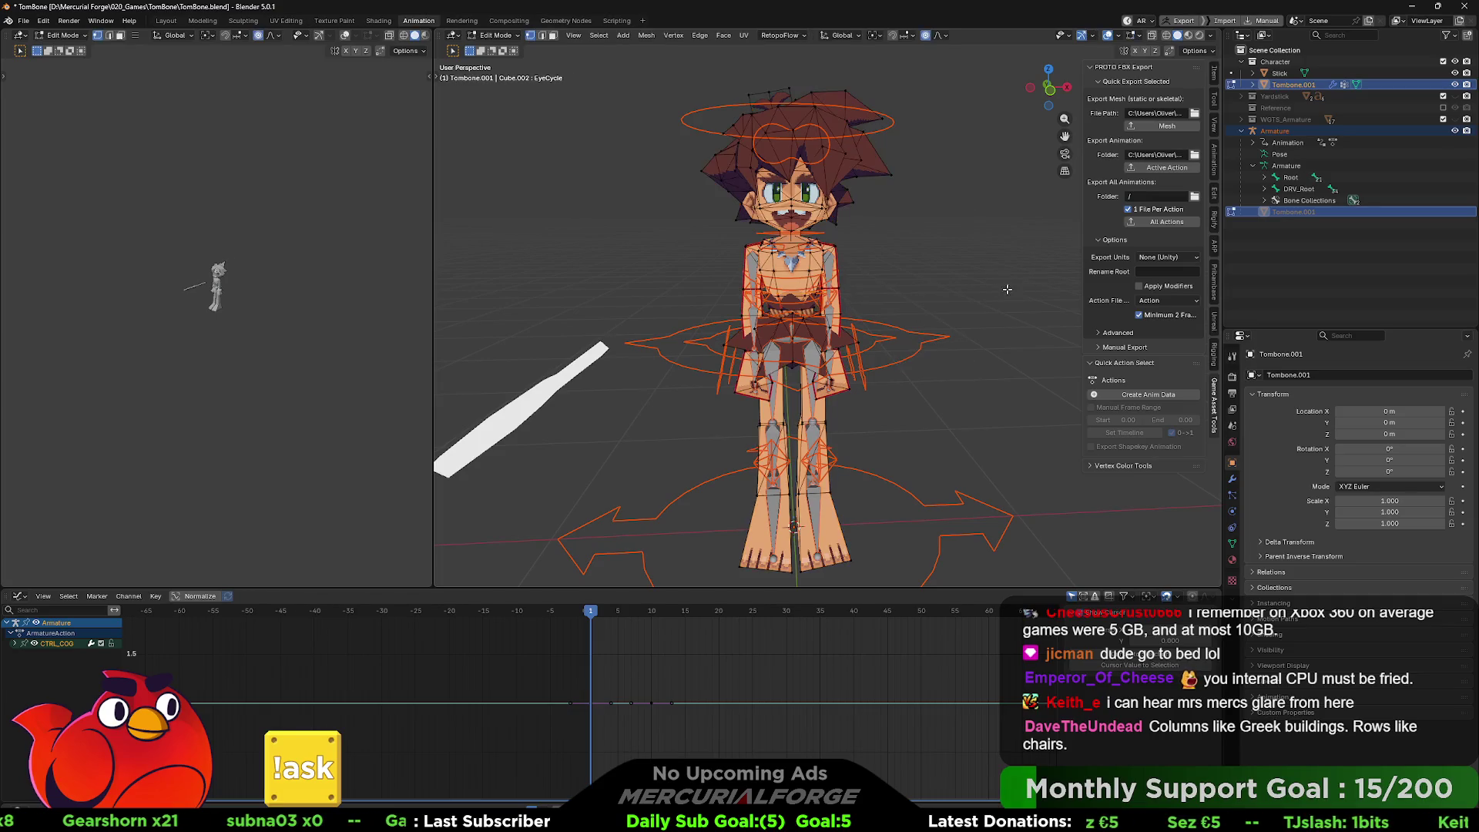
key(Tab)
drag(893, 256, 846, 265)
click(839, 263)
shift+click(841, 249)
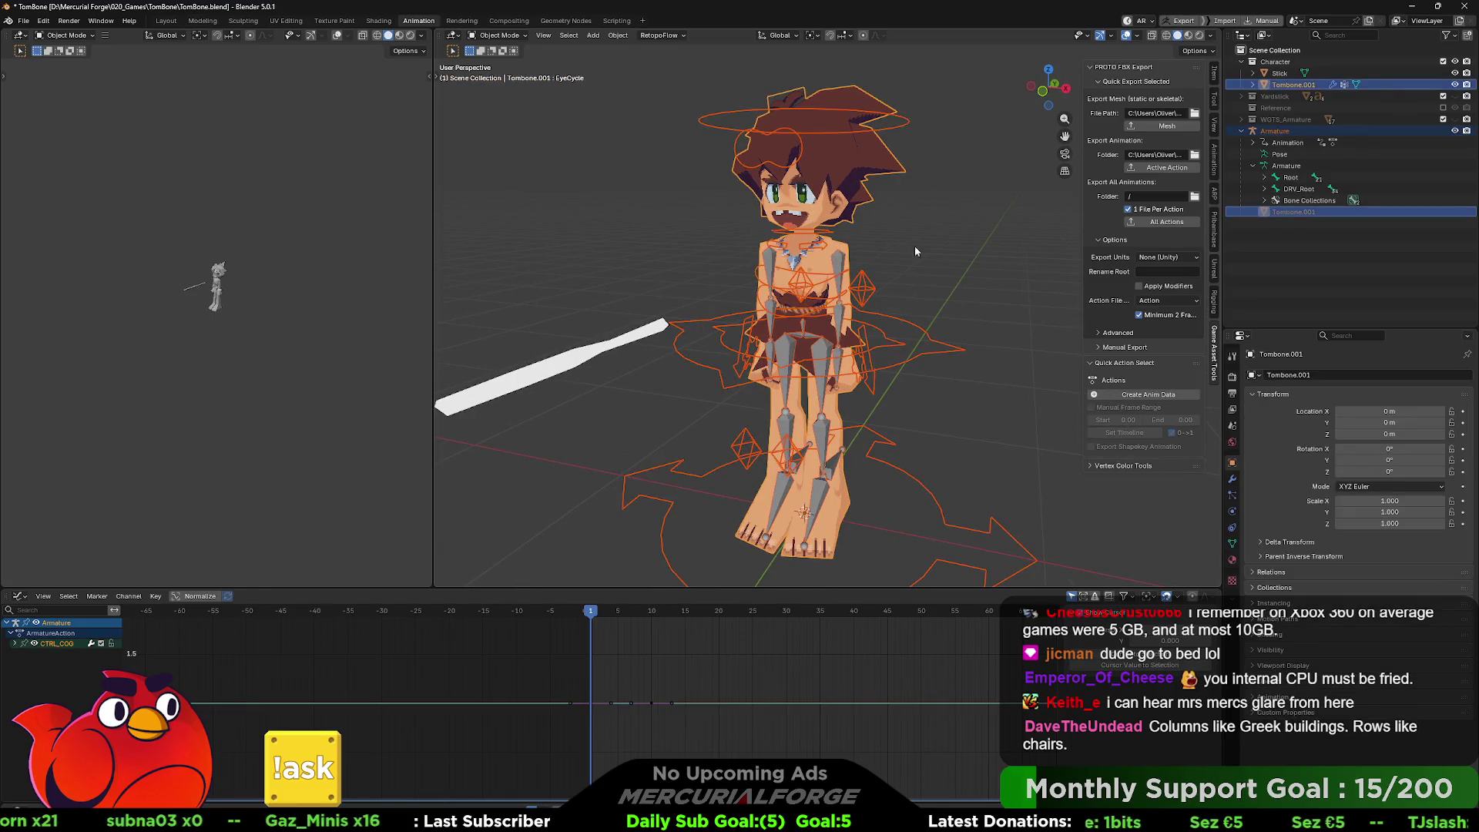
click(1160, 169)
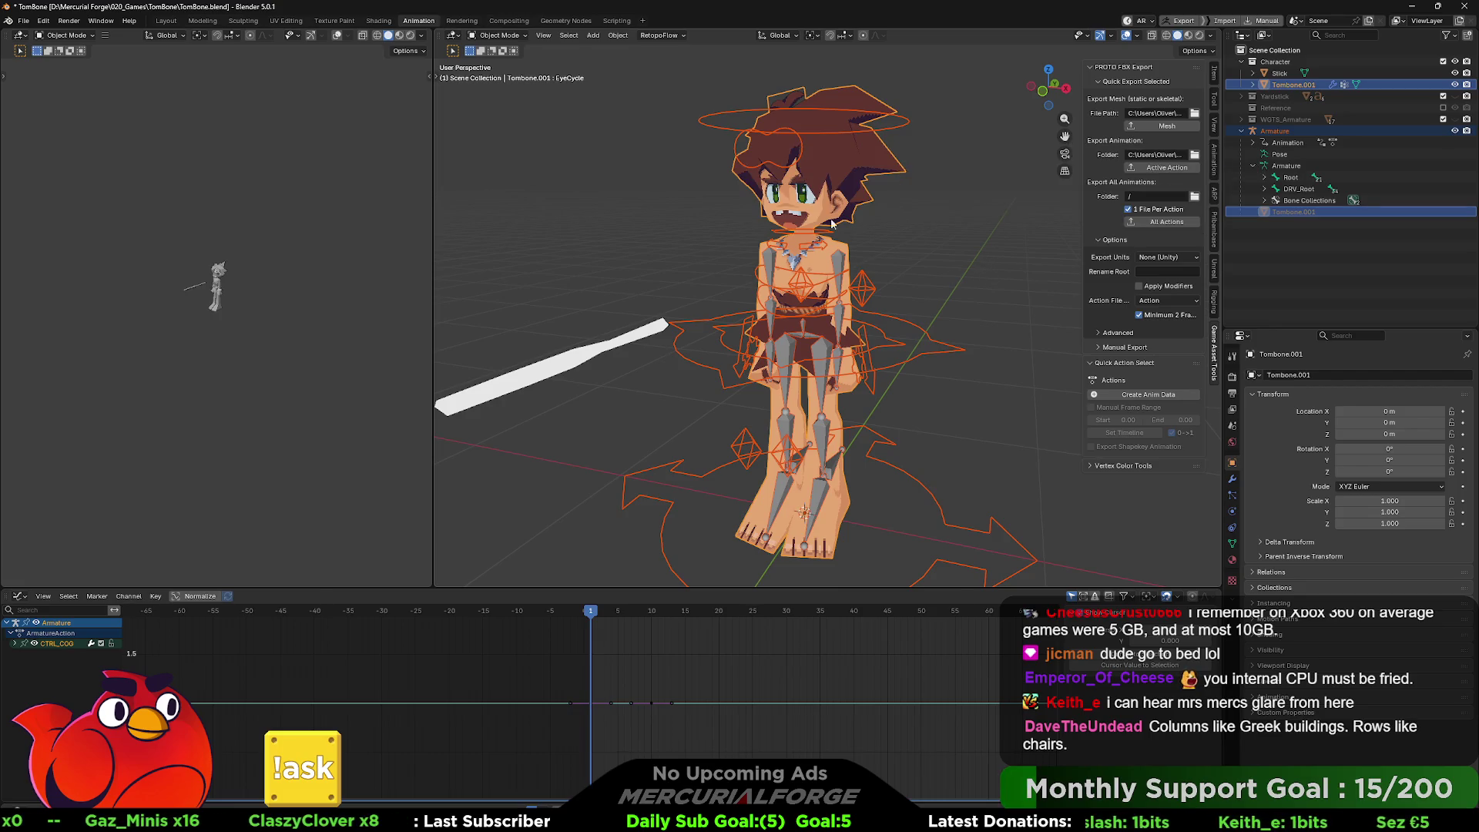
- Select the mesh with the armature active, then switch to Unreal Engine
click(831, 192)
shift+click(908, 325)
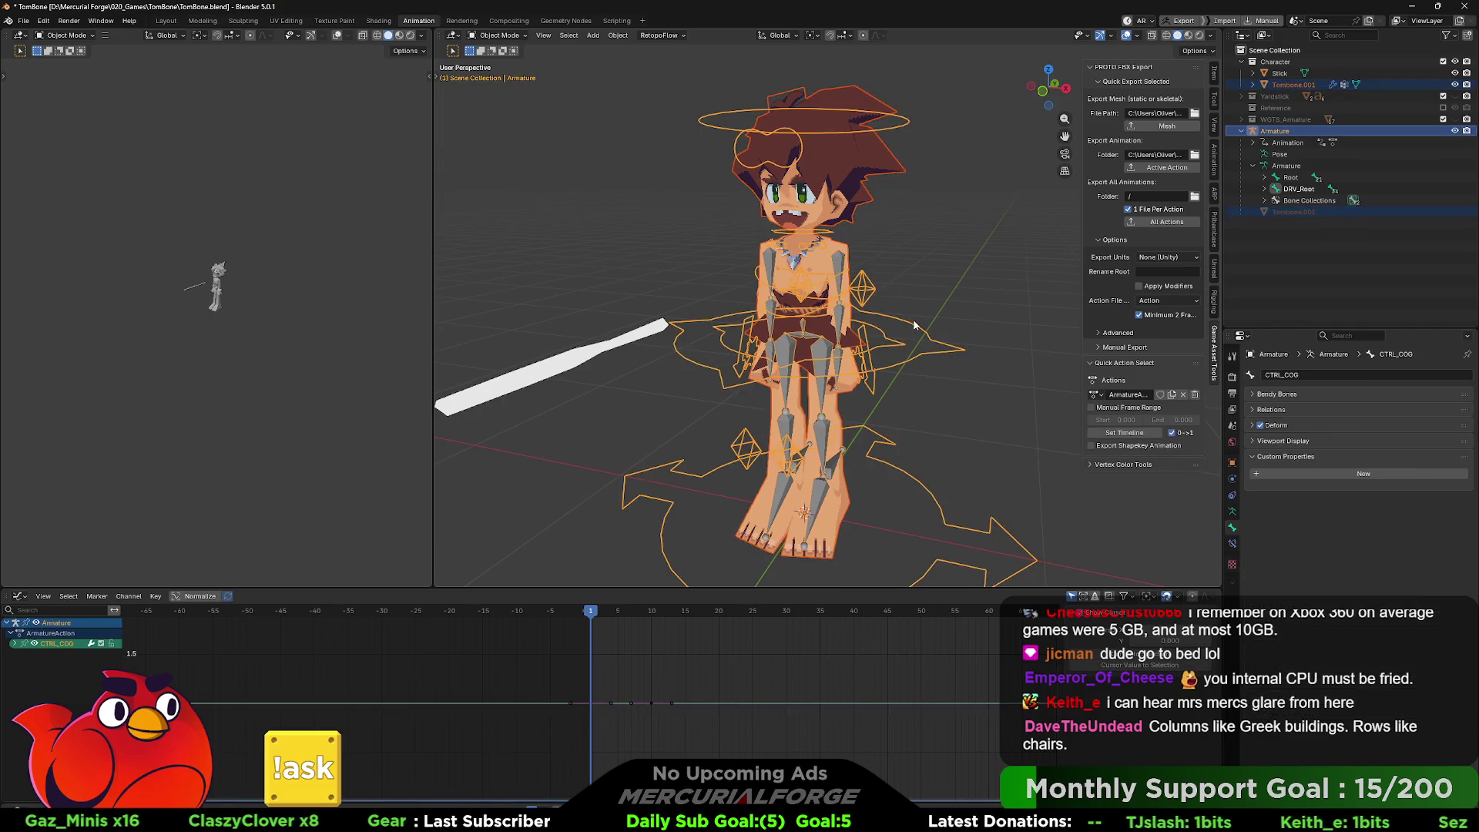
key(alt+Tab)
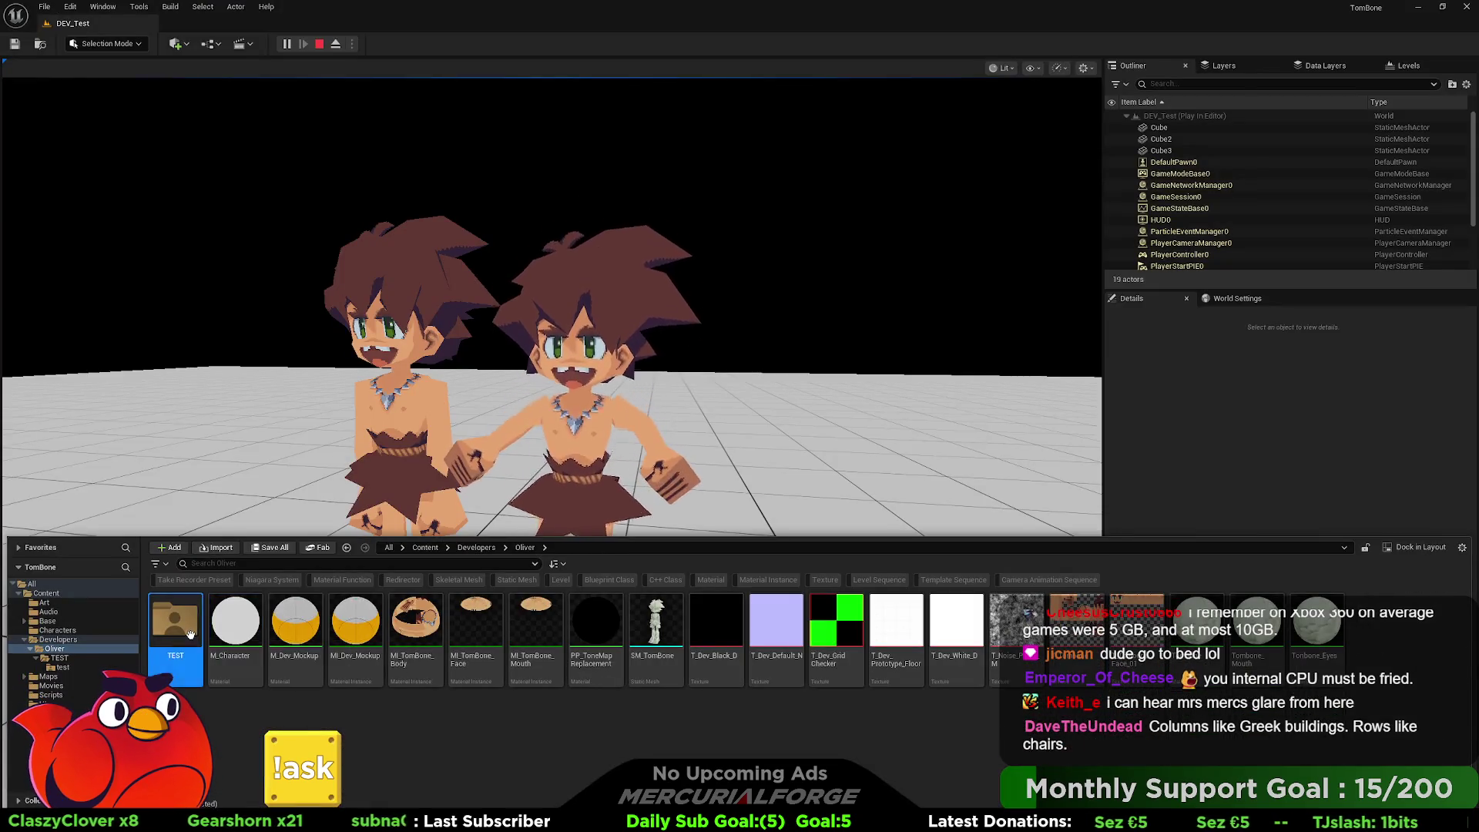
- Reimport the ArmatureAction animation from the TEST/test folder with its import dialog
double_click(192, 643)
double_click(191, 641)
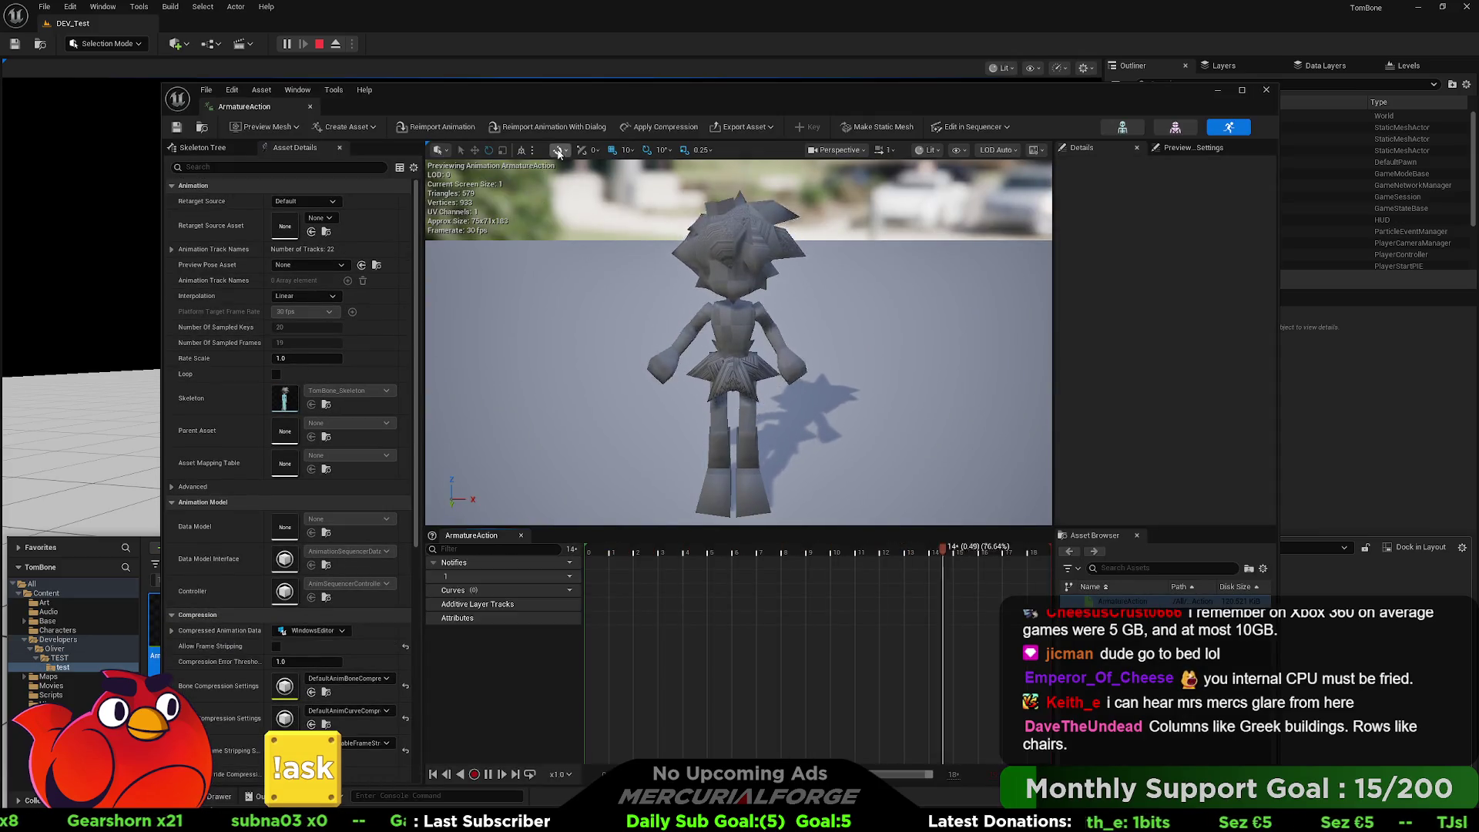
click(553, 127)
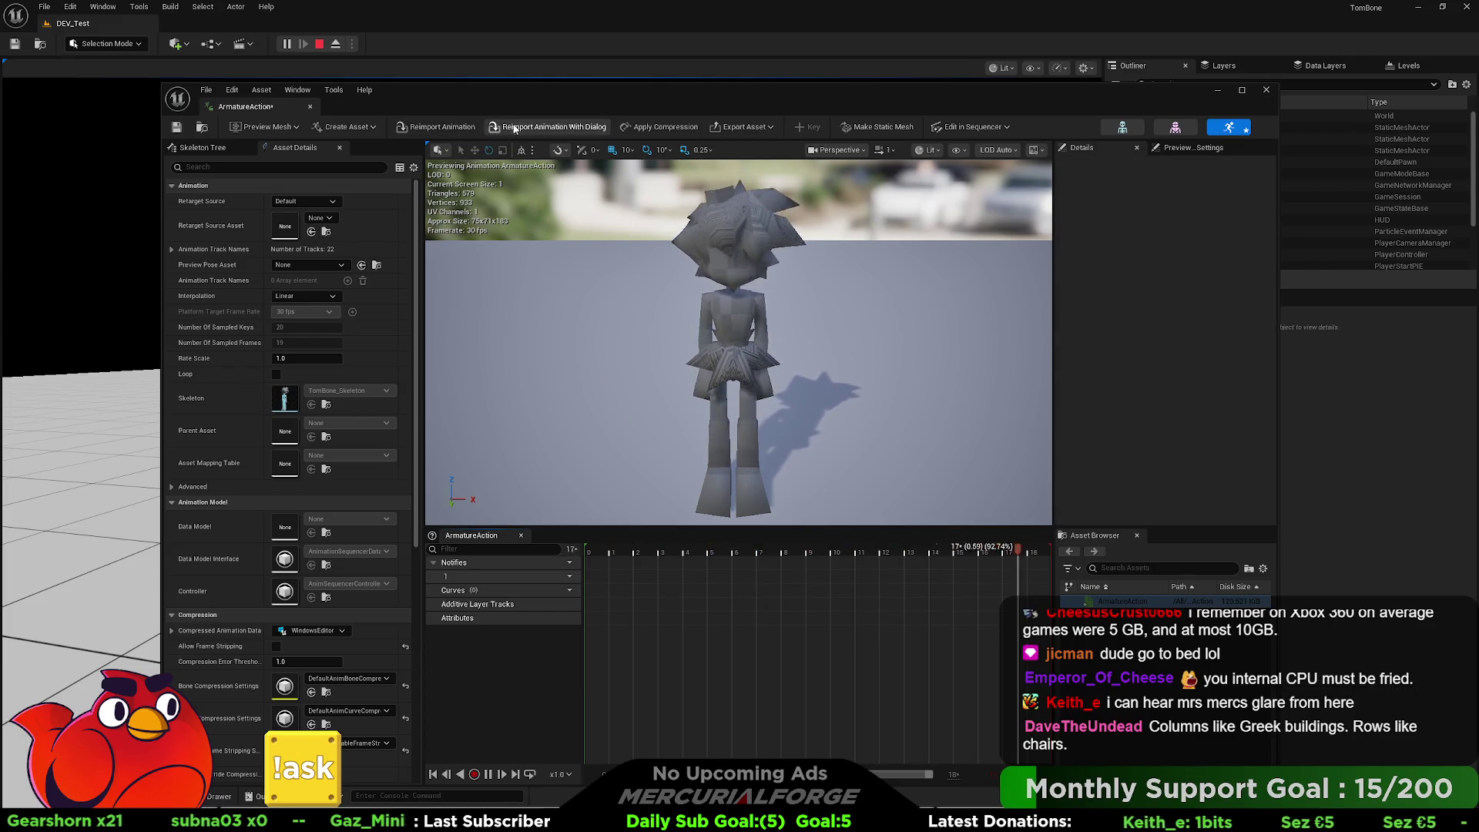
click(875, 599)
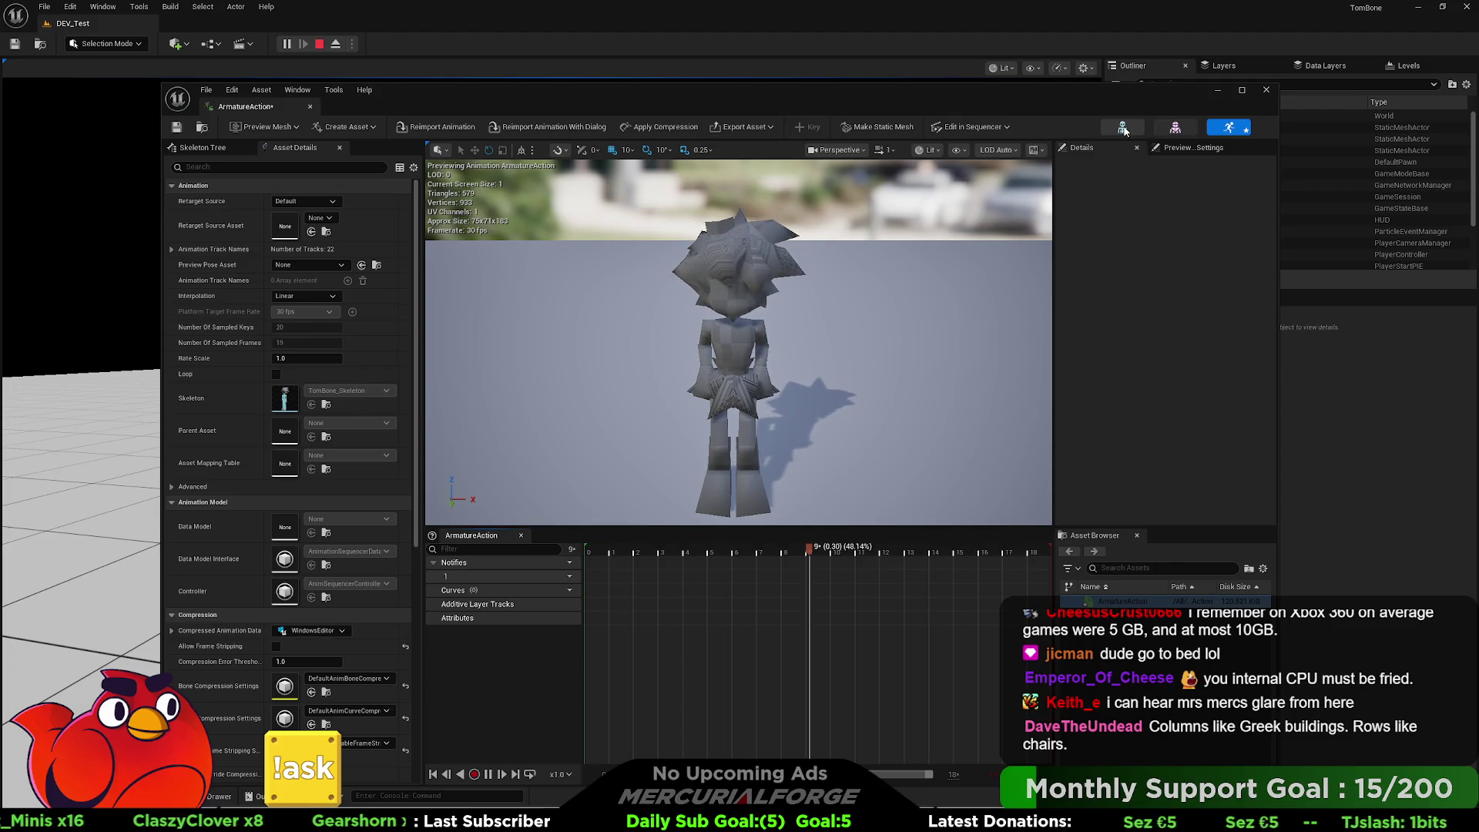
- View the TomBone skeletal mesh, then switch back to Blender
click(1175, 127)
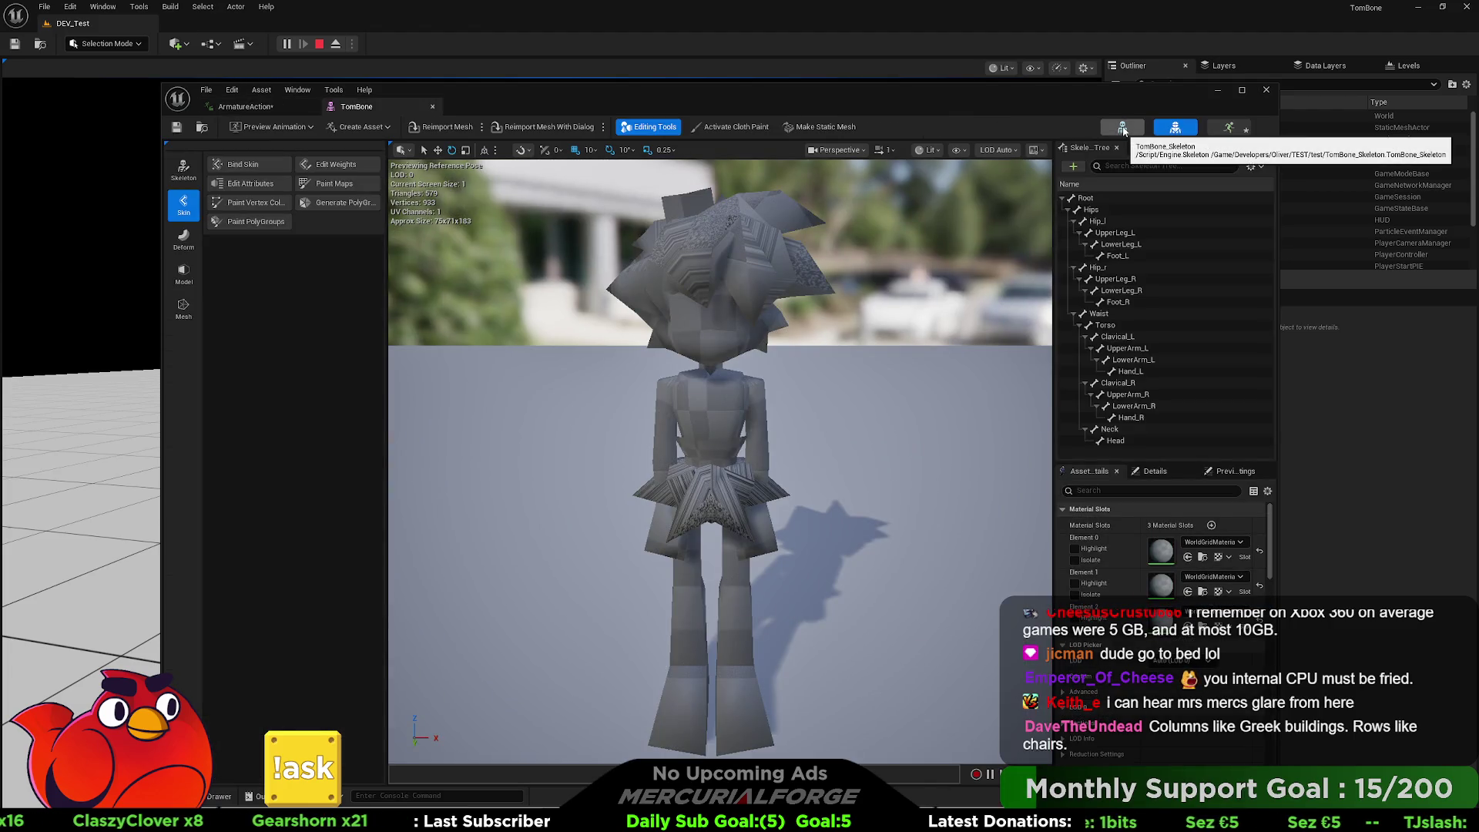
key(alt+Tab)
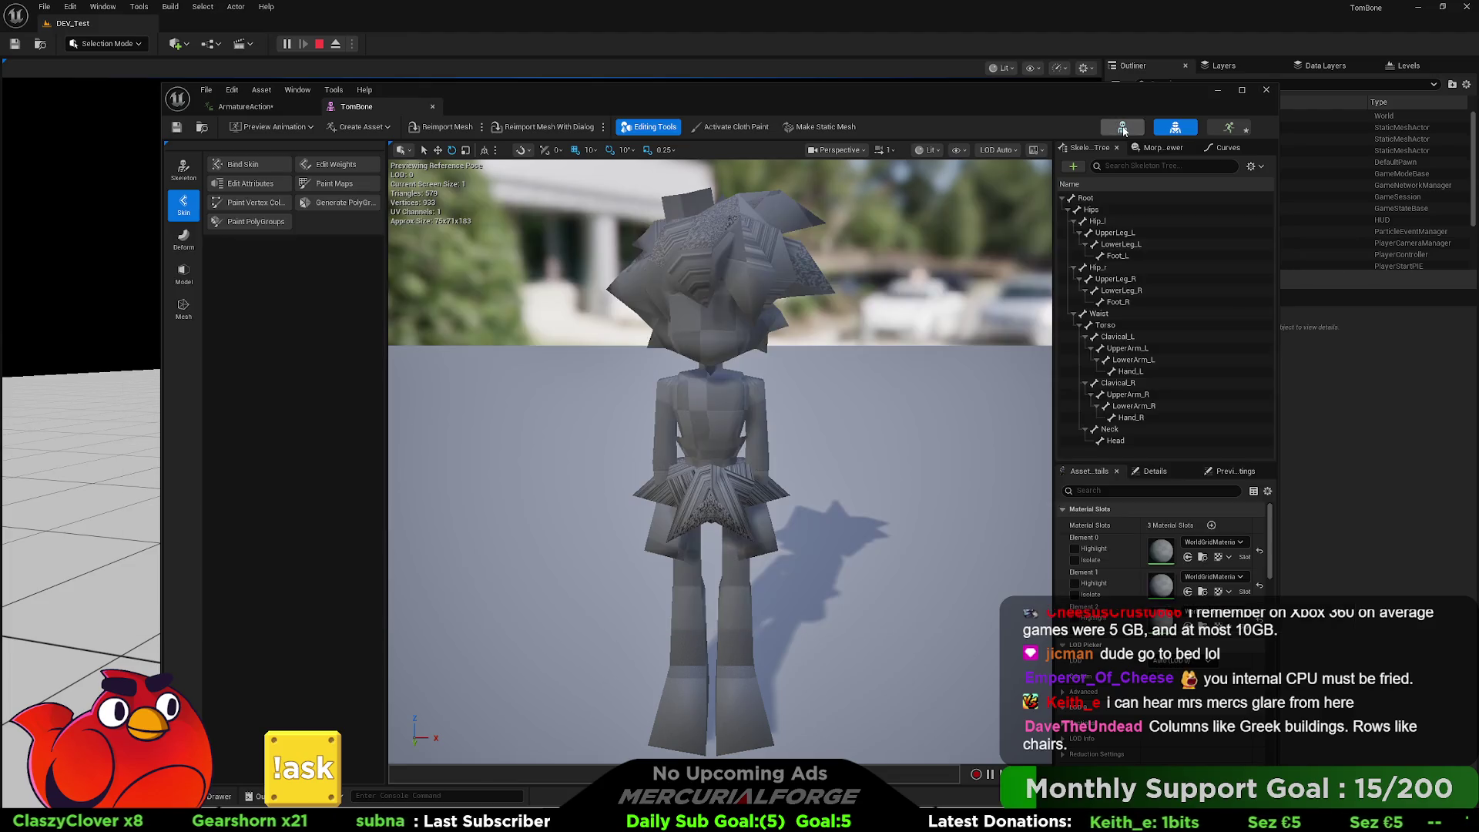
key(alt+Tab)
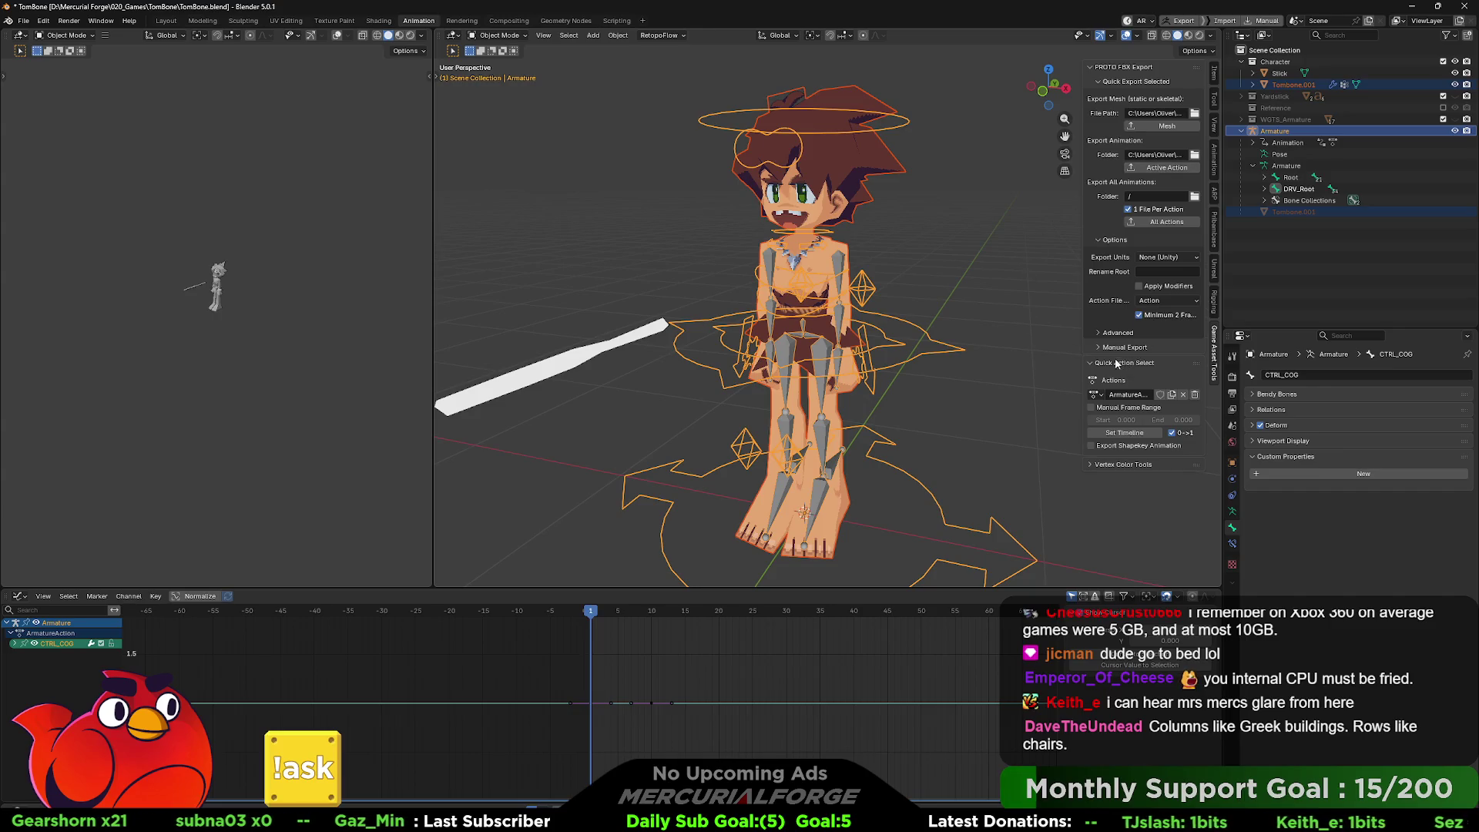
- Tick Export Shapekey Animation under Blender's Advanced export options, then bring up Unreal's ArmatureAction editor
click(1102, 335)
click(1102, 336)
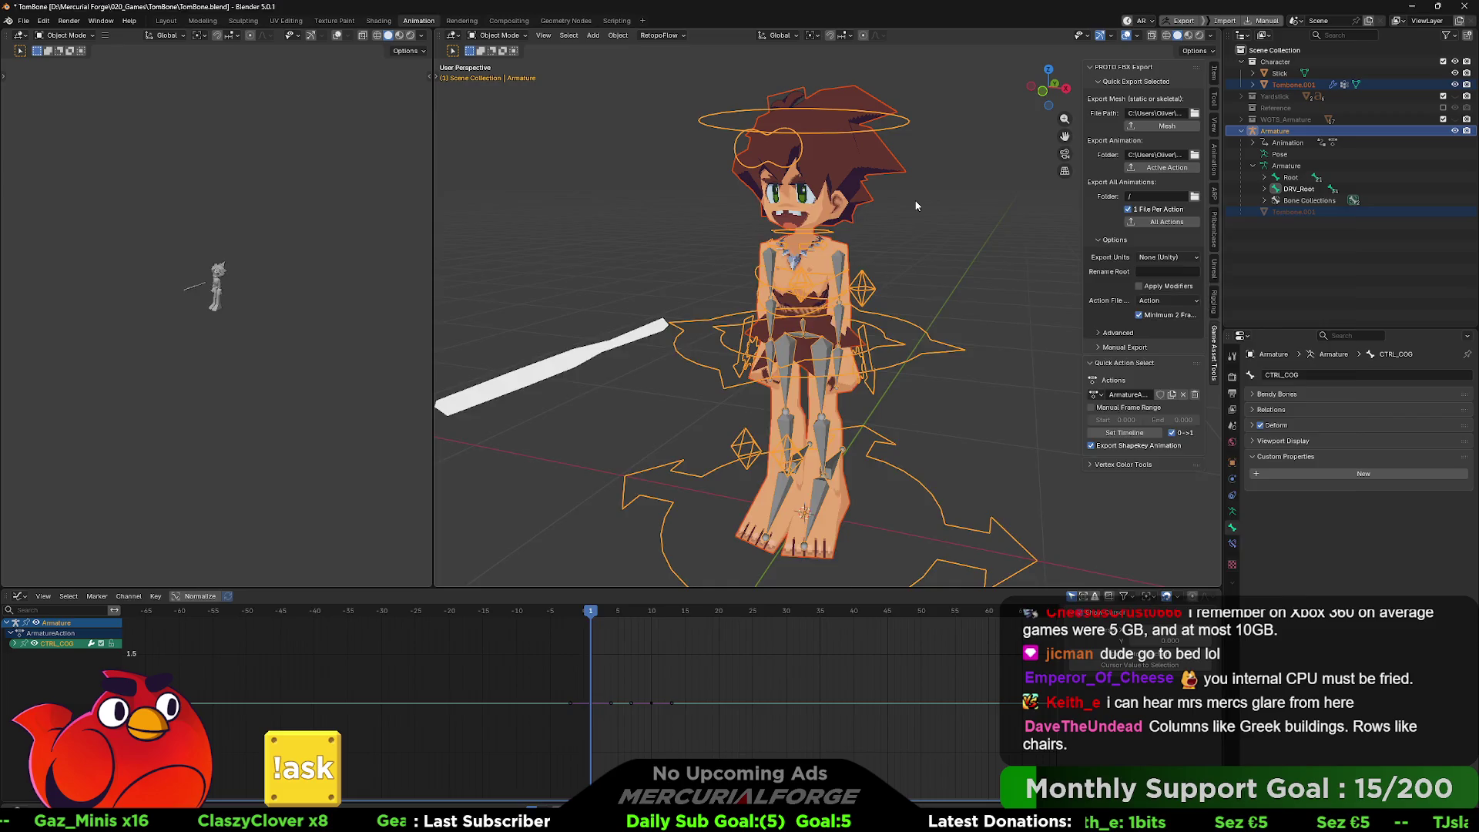
key(alt+Tab)
key(alt+Tab)
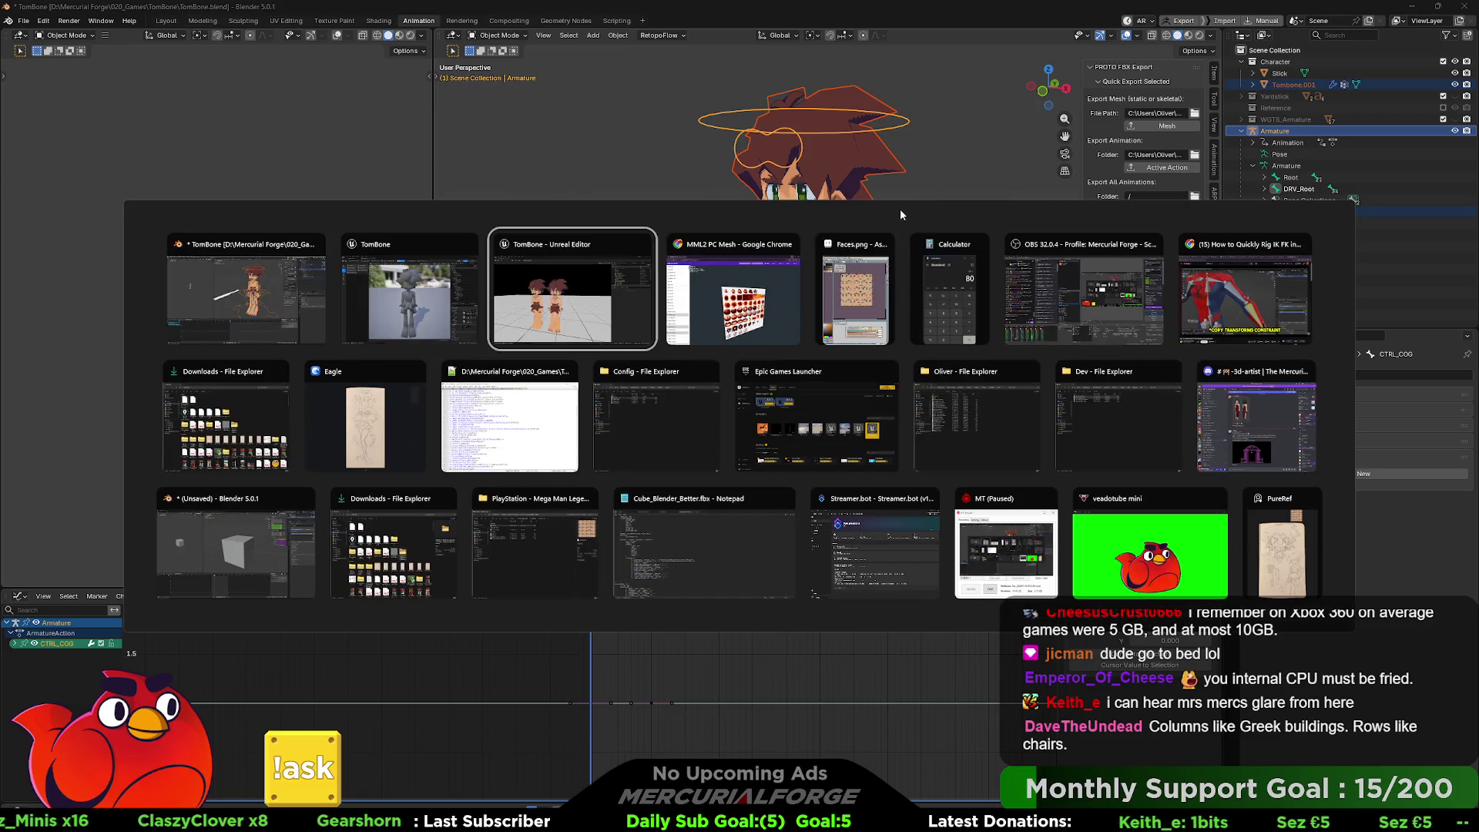
click(277, 106)
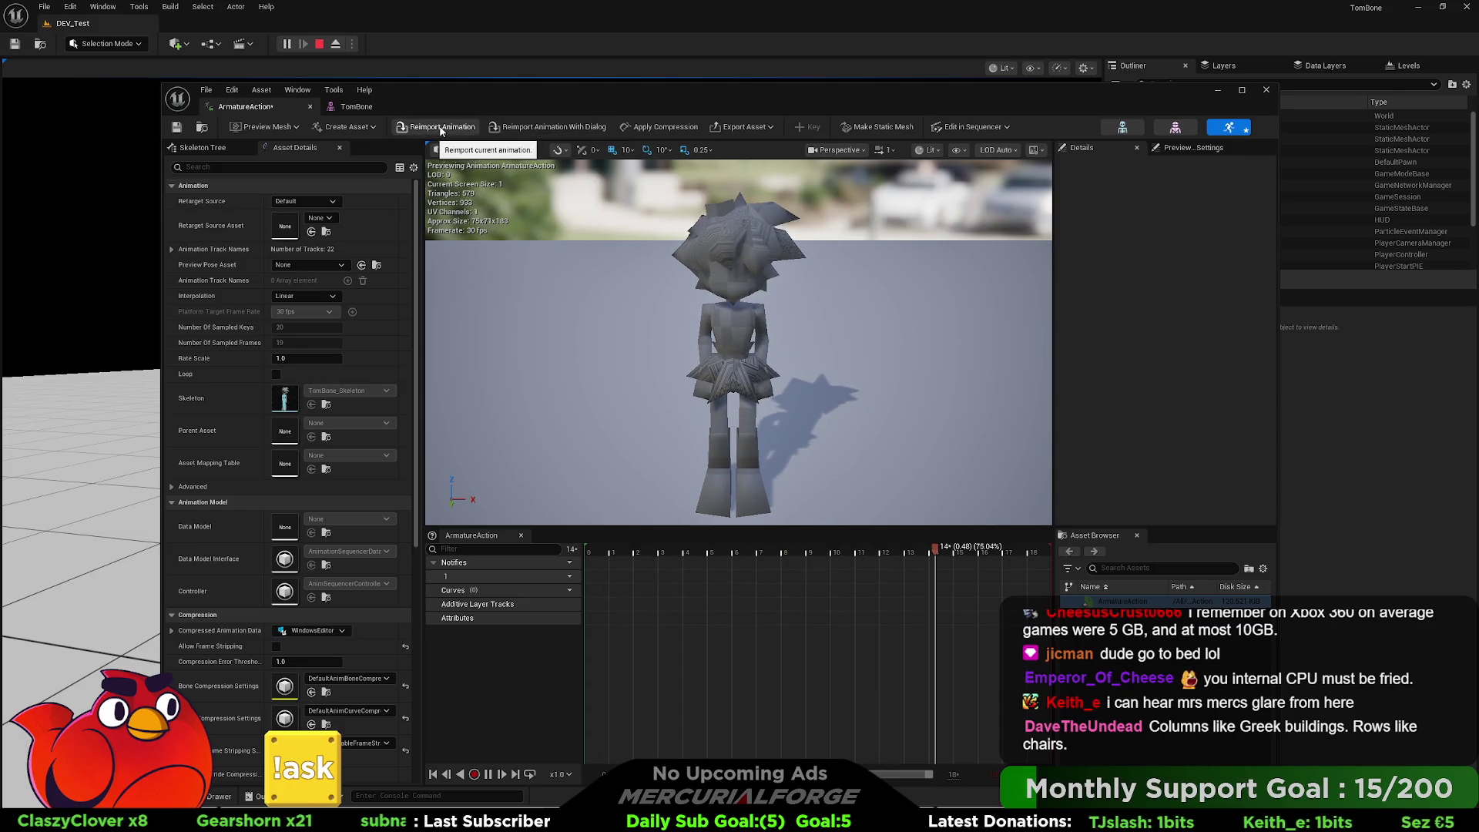
- Reimport ArmatureAction and scrub frames 6–15 to check the index curves, then return to TomBone.blend
click(442, 128)
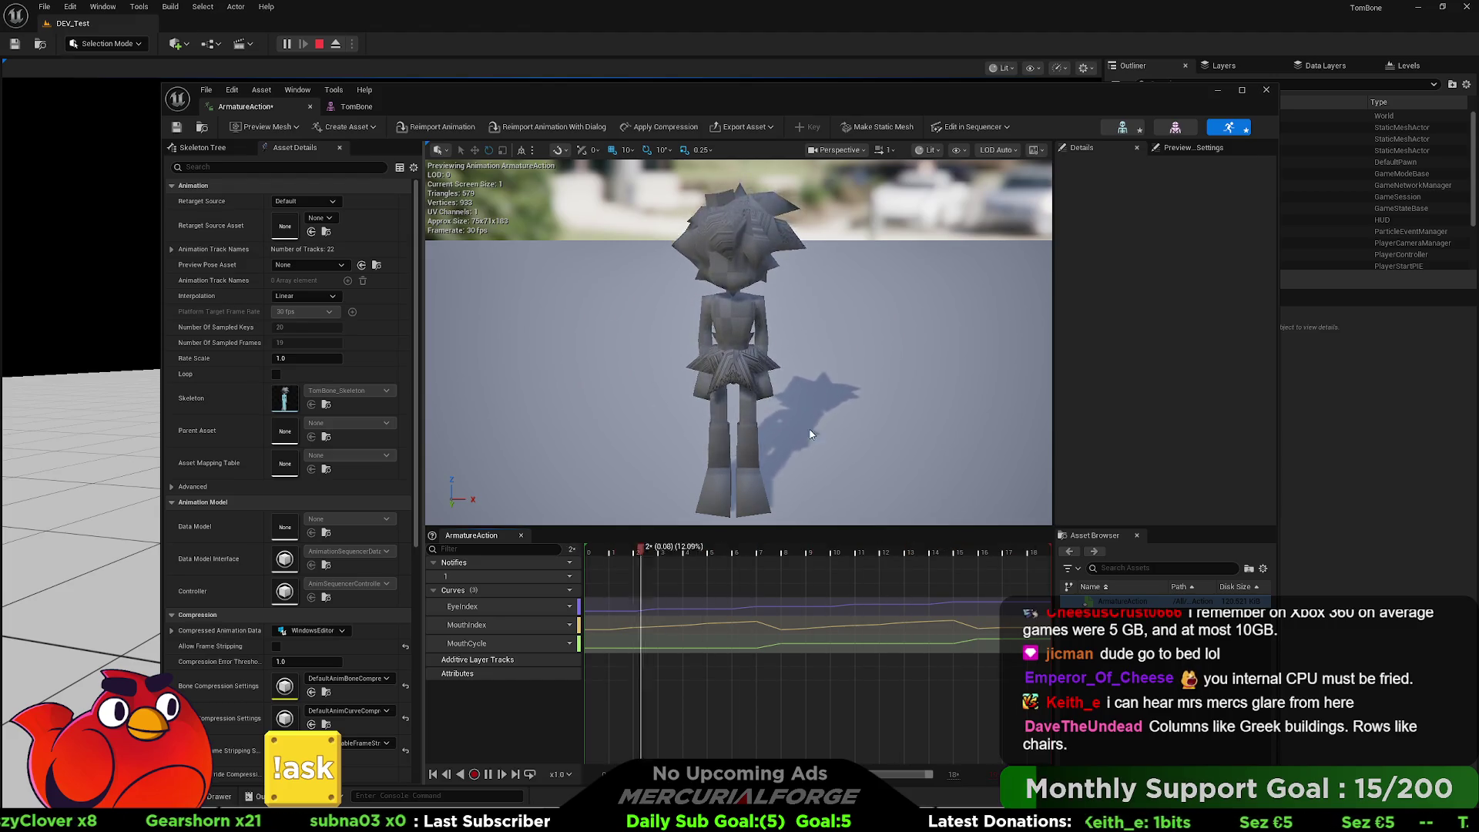
click(747, 552)
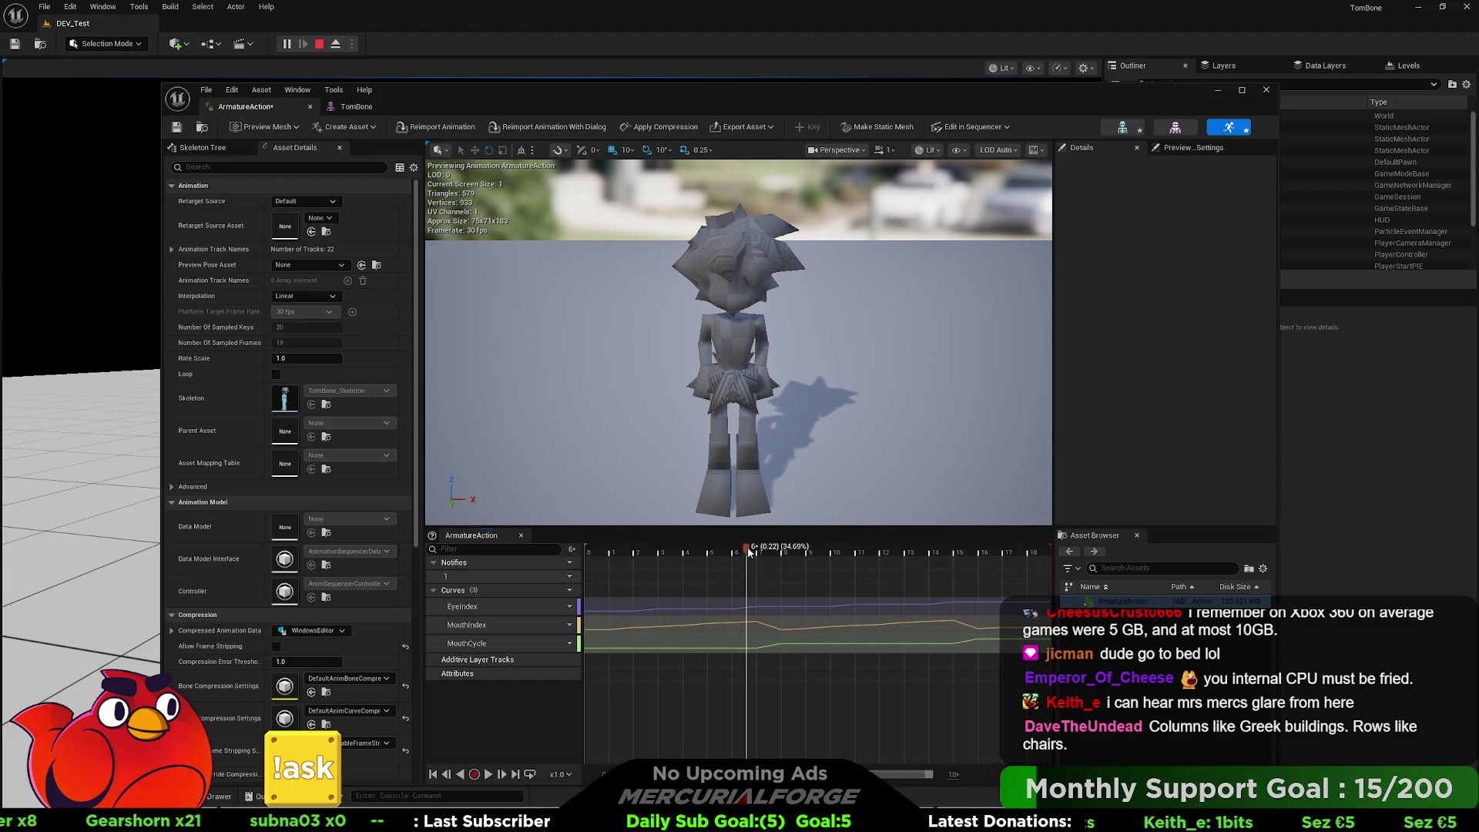
mouse_move(748, 552)
mouse_down()
mouse_move(1001, 546)
mouse_move(835, 544)
mouse_up()
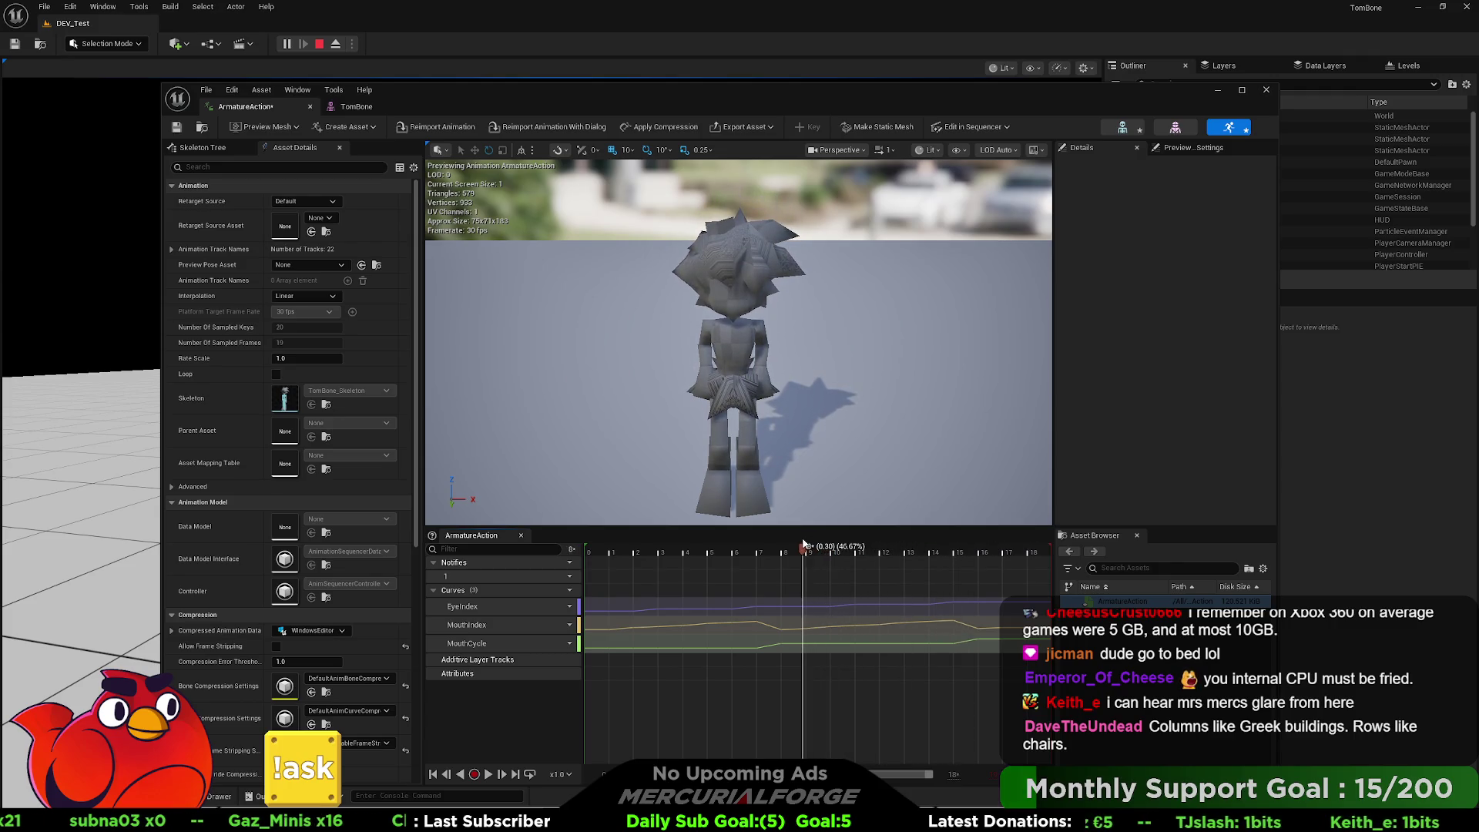
key(alt+Tab)
key(alt+Tab)
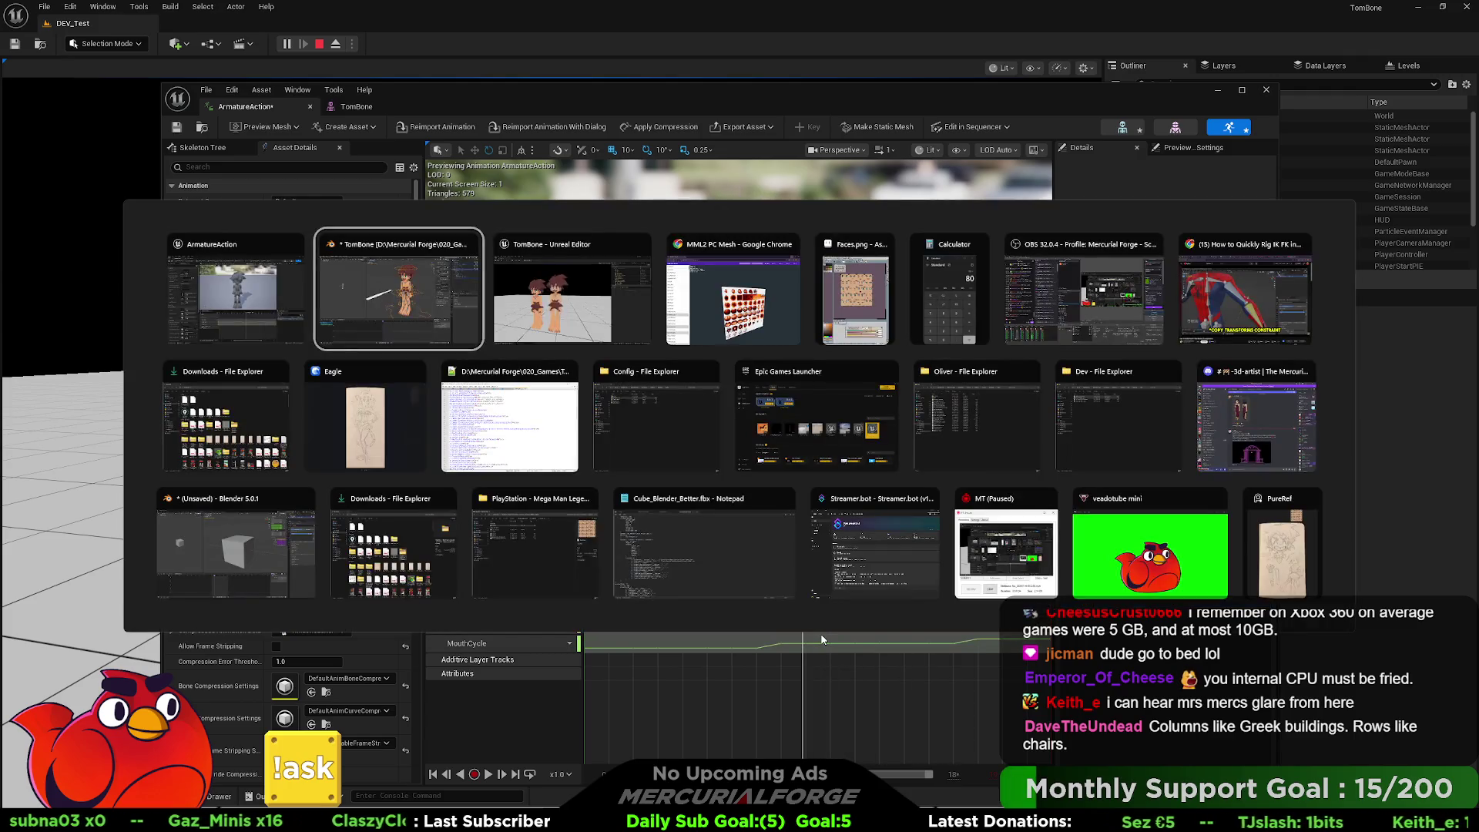
click(383, 297)
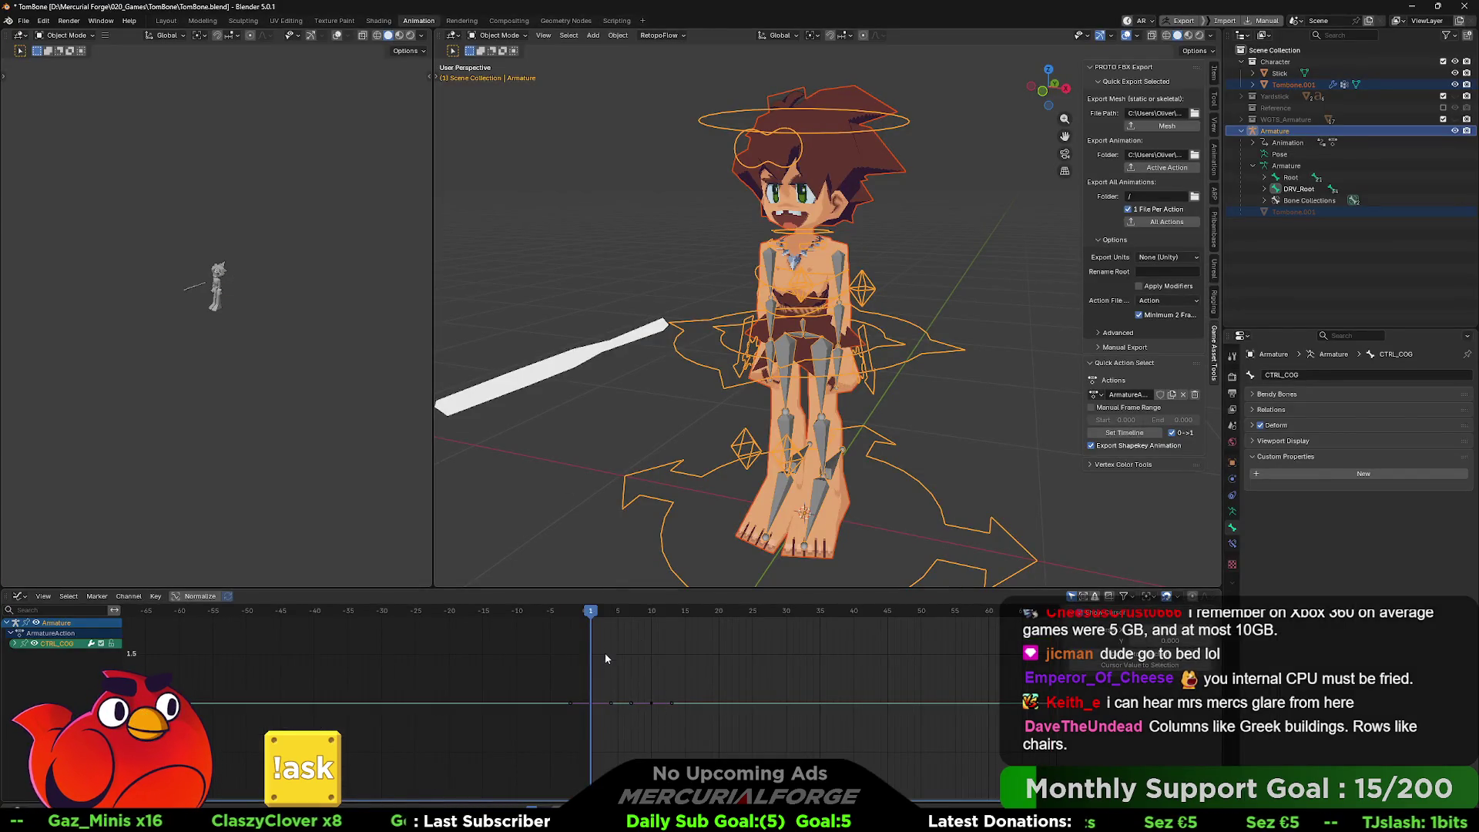
- Put the armature in Pose Mode, select CTRL_FACE and frame its curves in the Graph Editor
mouse_move(592, 613)
mouse_down()
mouse_move(659, 619)
mouse_move(604, 621)
mouse_up()
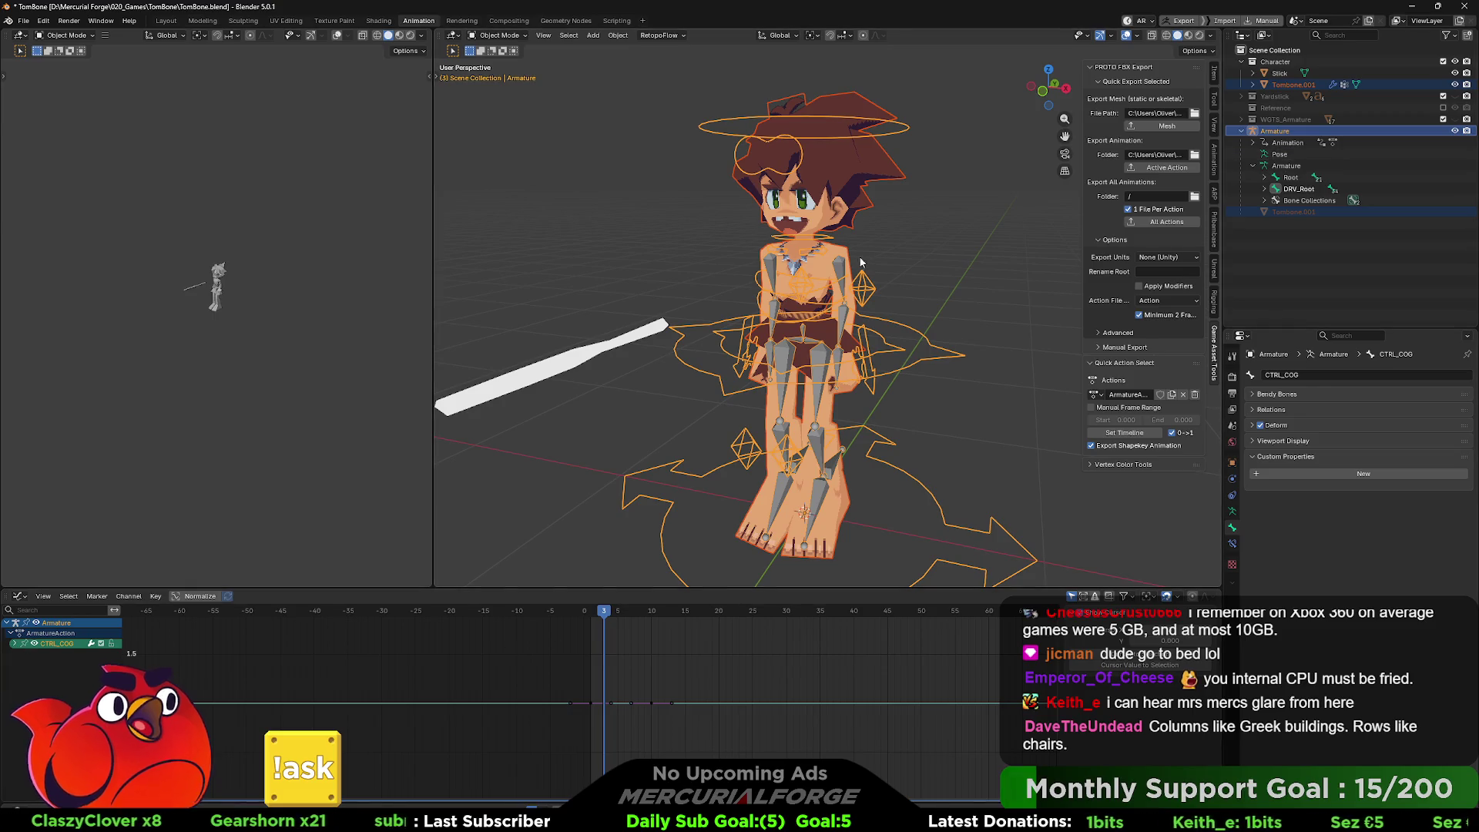
key(ctrl+Tab)
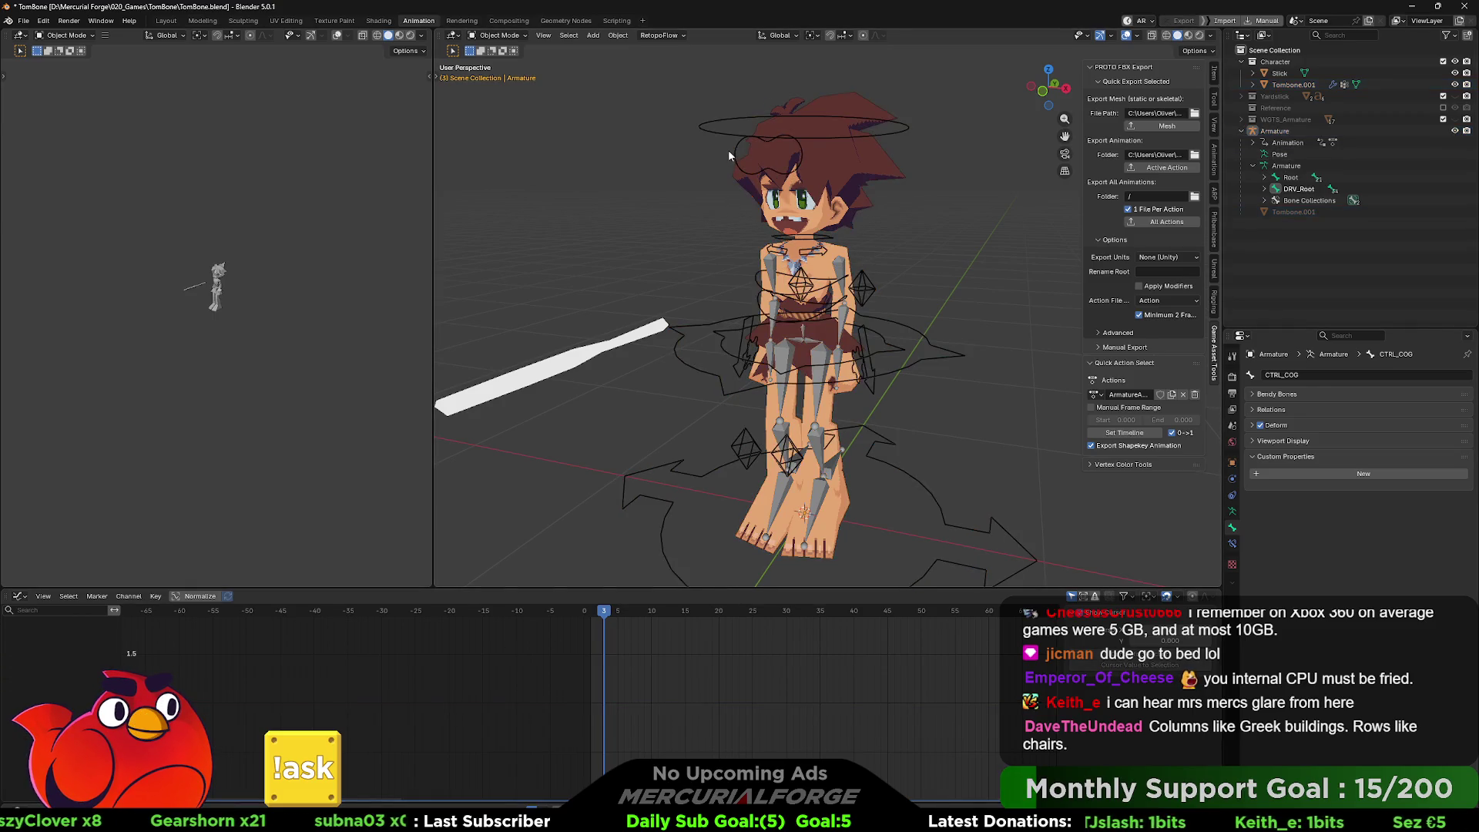
key(ctrl+Tab)
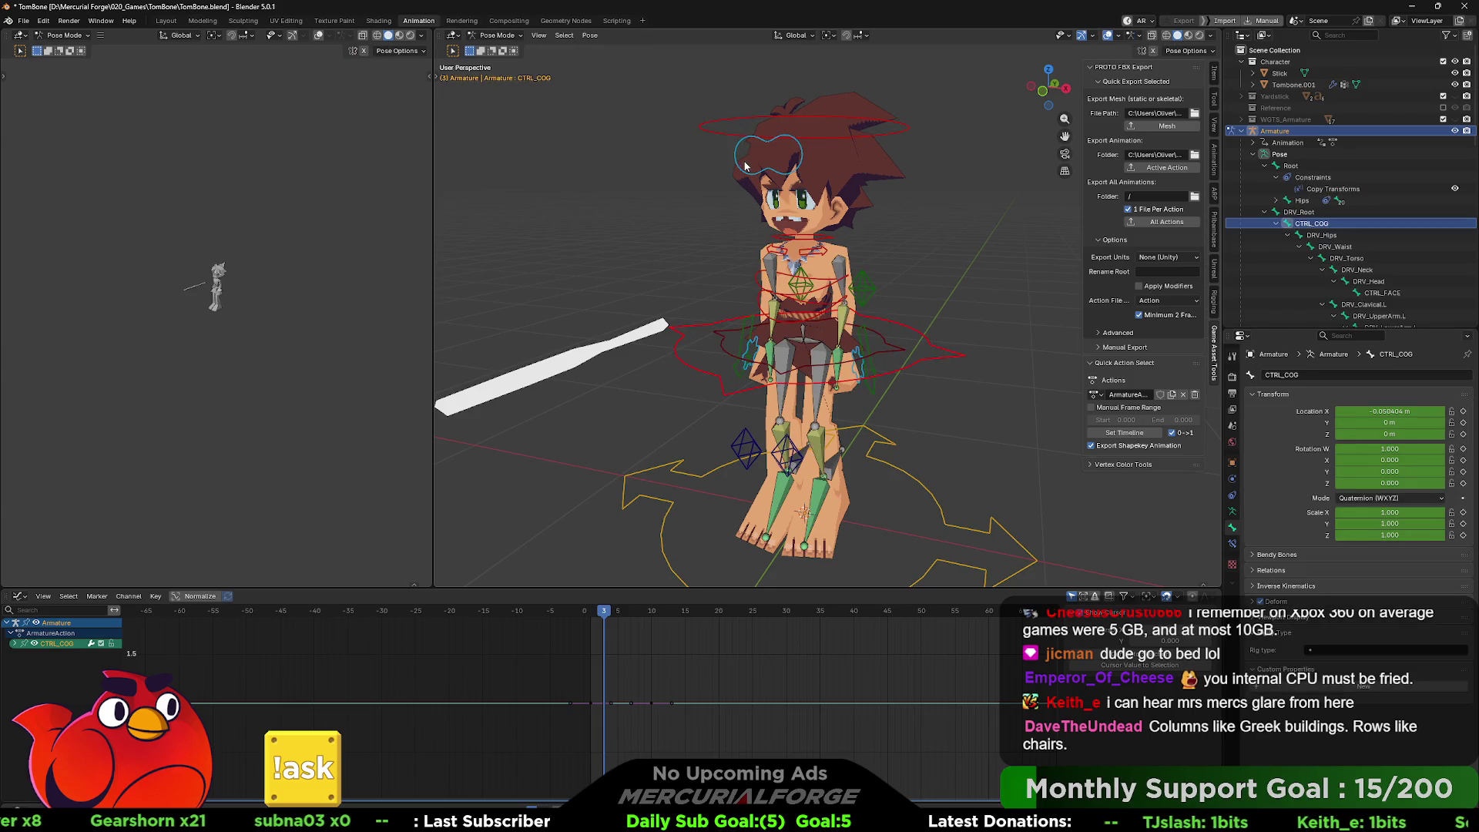
click(745, 164)
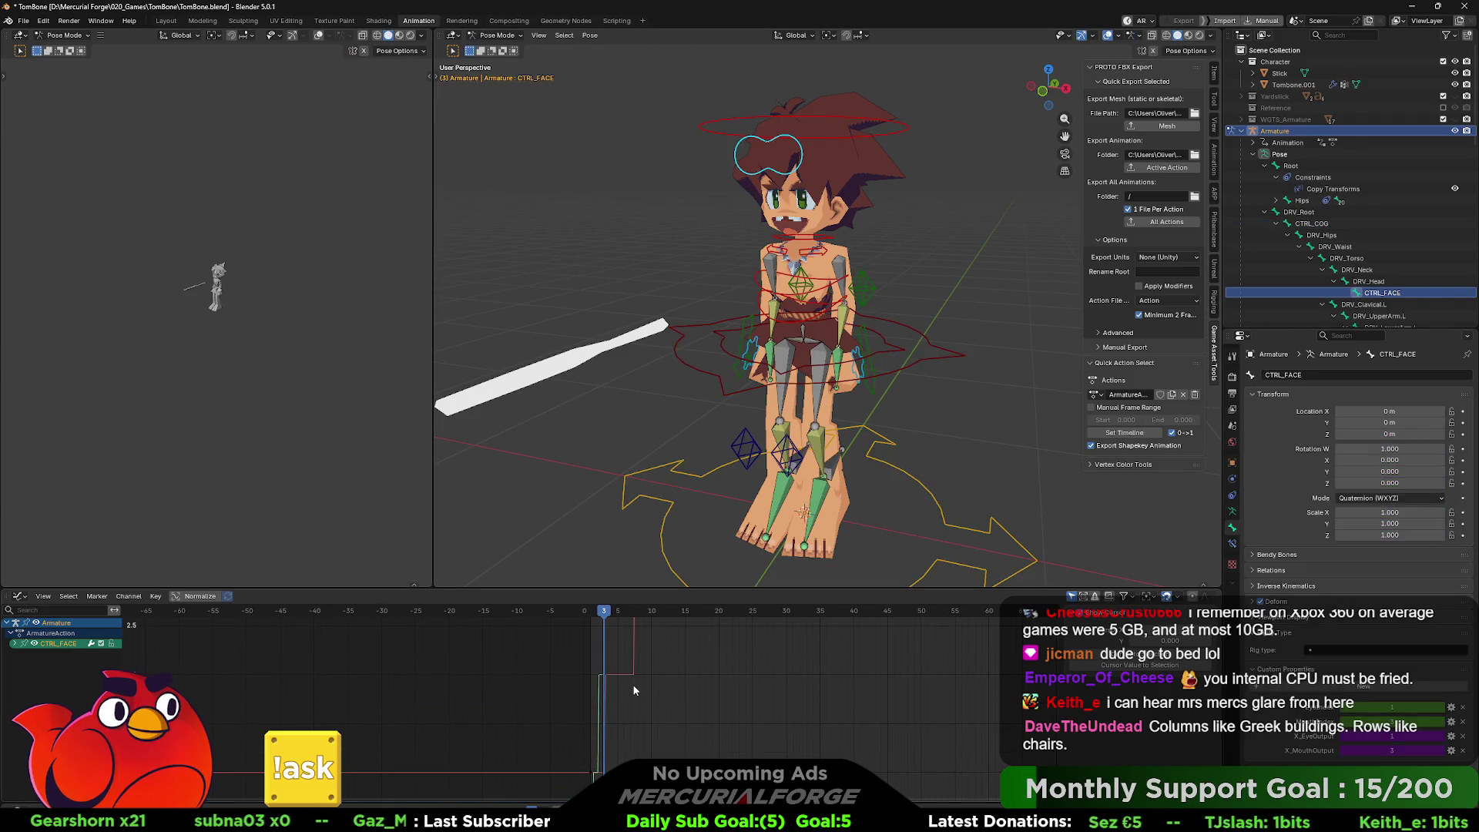
scroll(634, 690, right, 2)
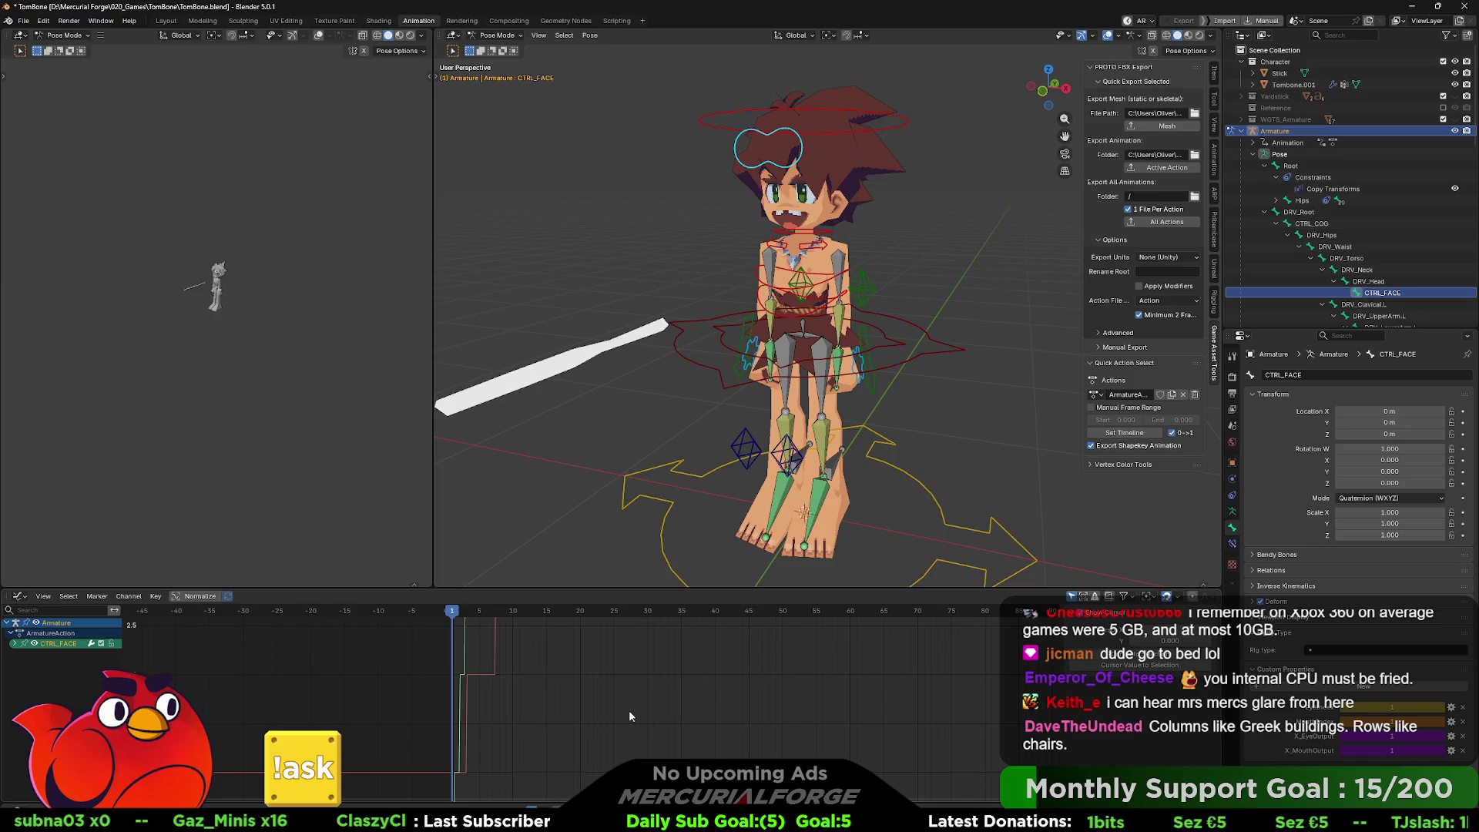
key(Home)
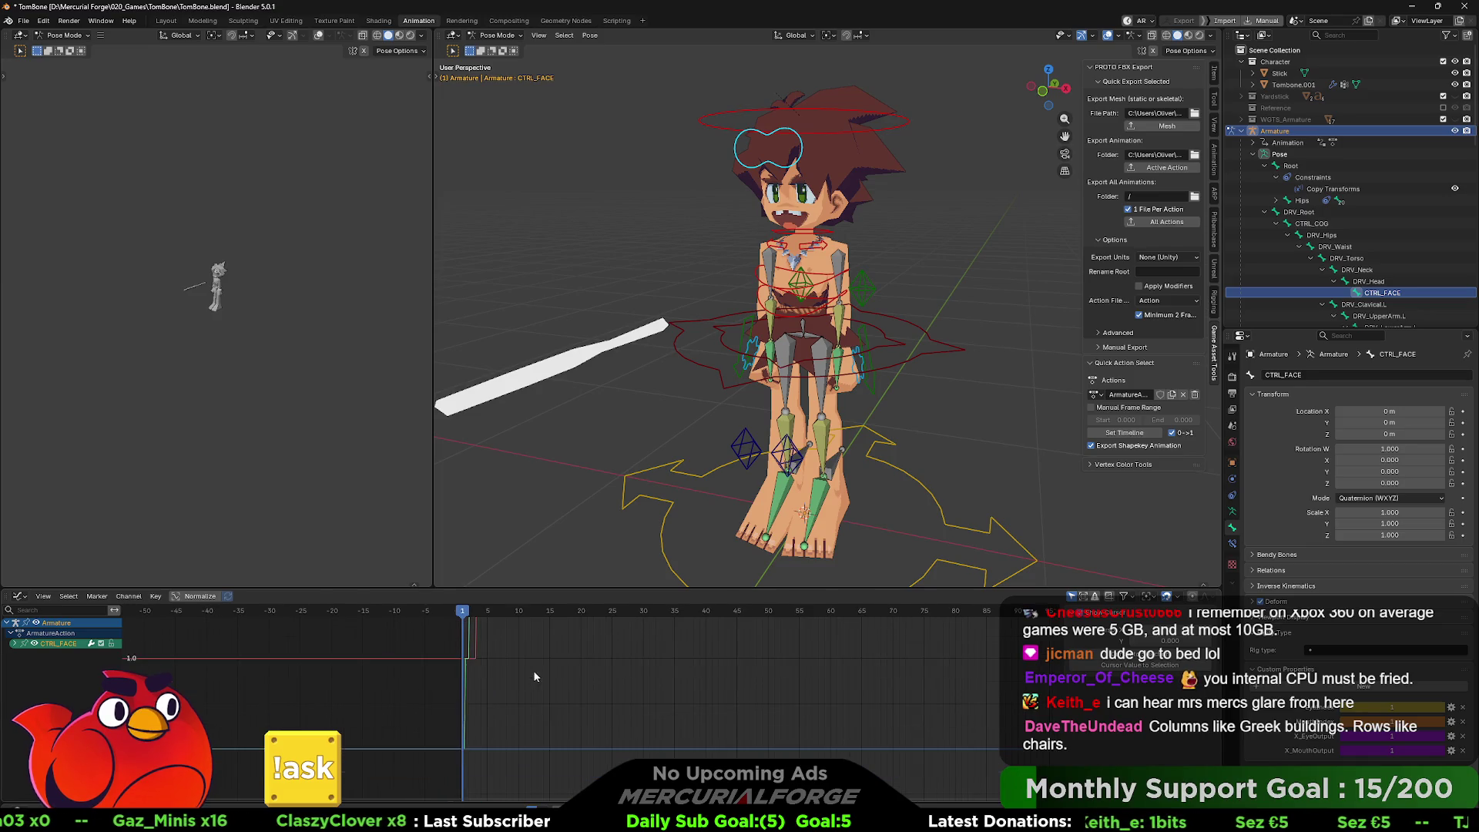
key(Home)
key(Home)
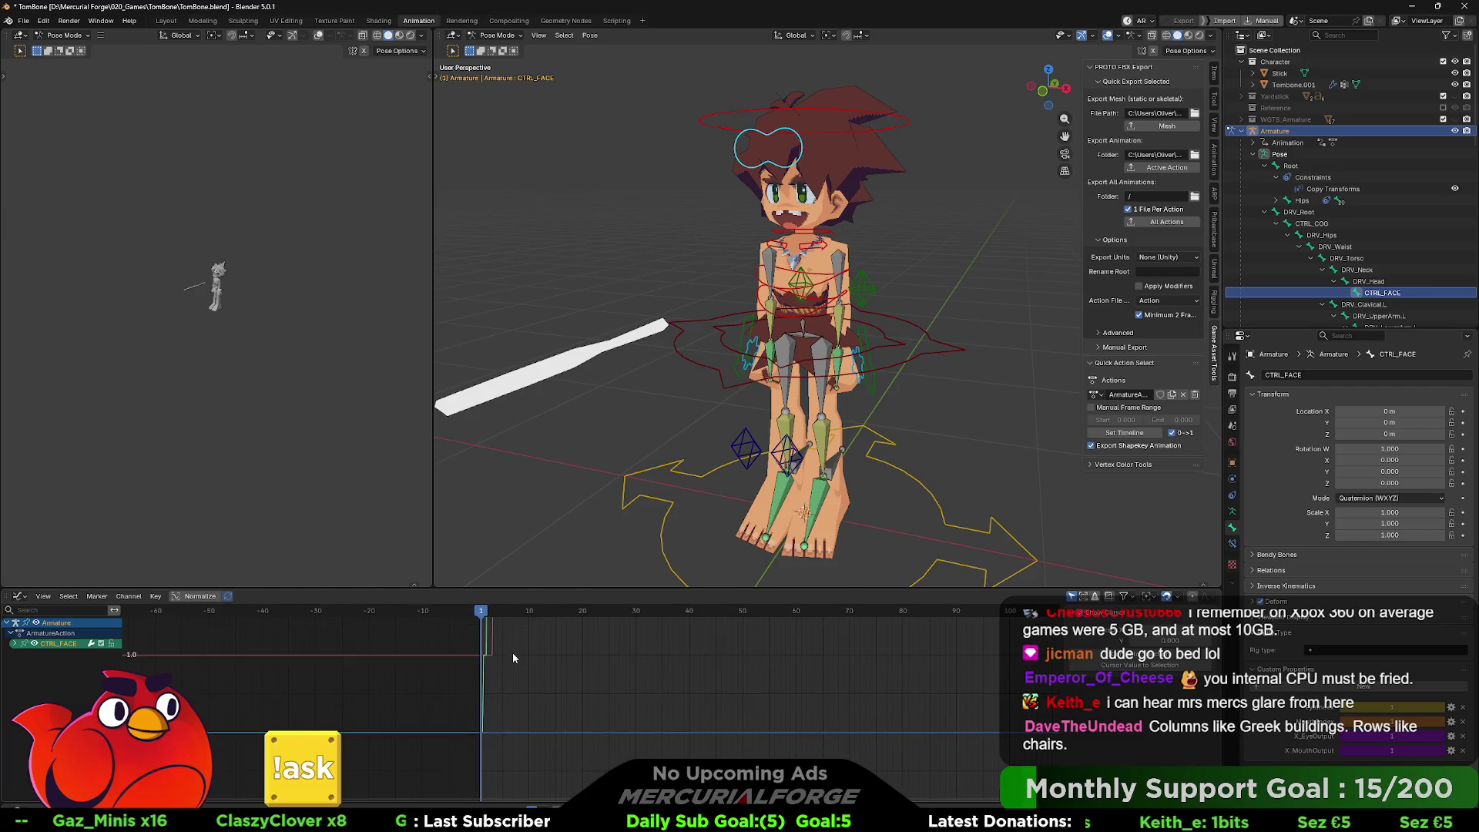
key(Home)
key(Home)
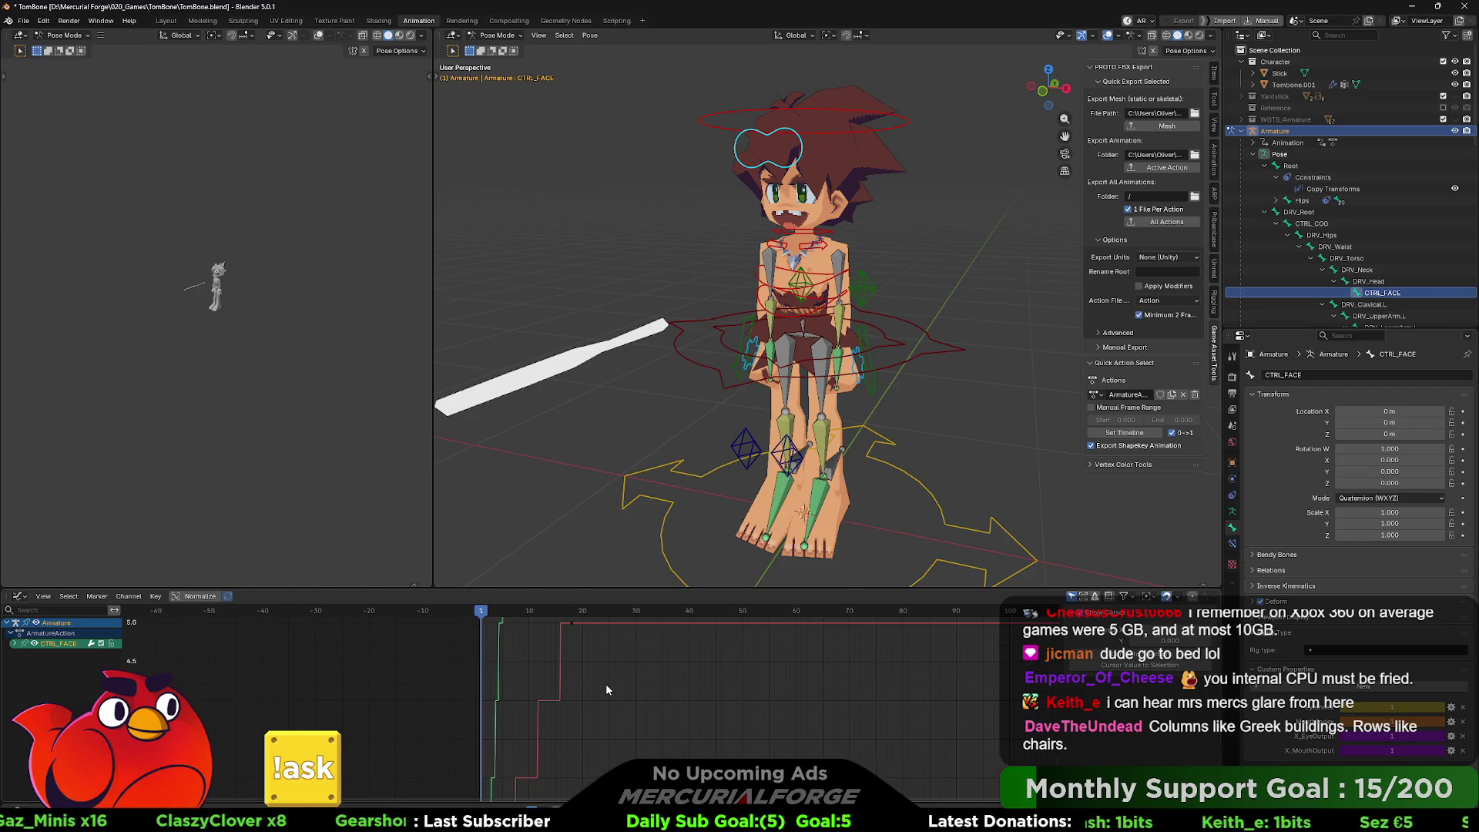
- Watch CTRL_FACE's EyeIndex and MouthIndex values in the Item panel while scrubbing frames 4–10
click(497, 610)
click(1216, 77)
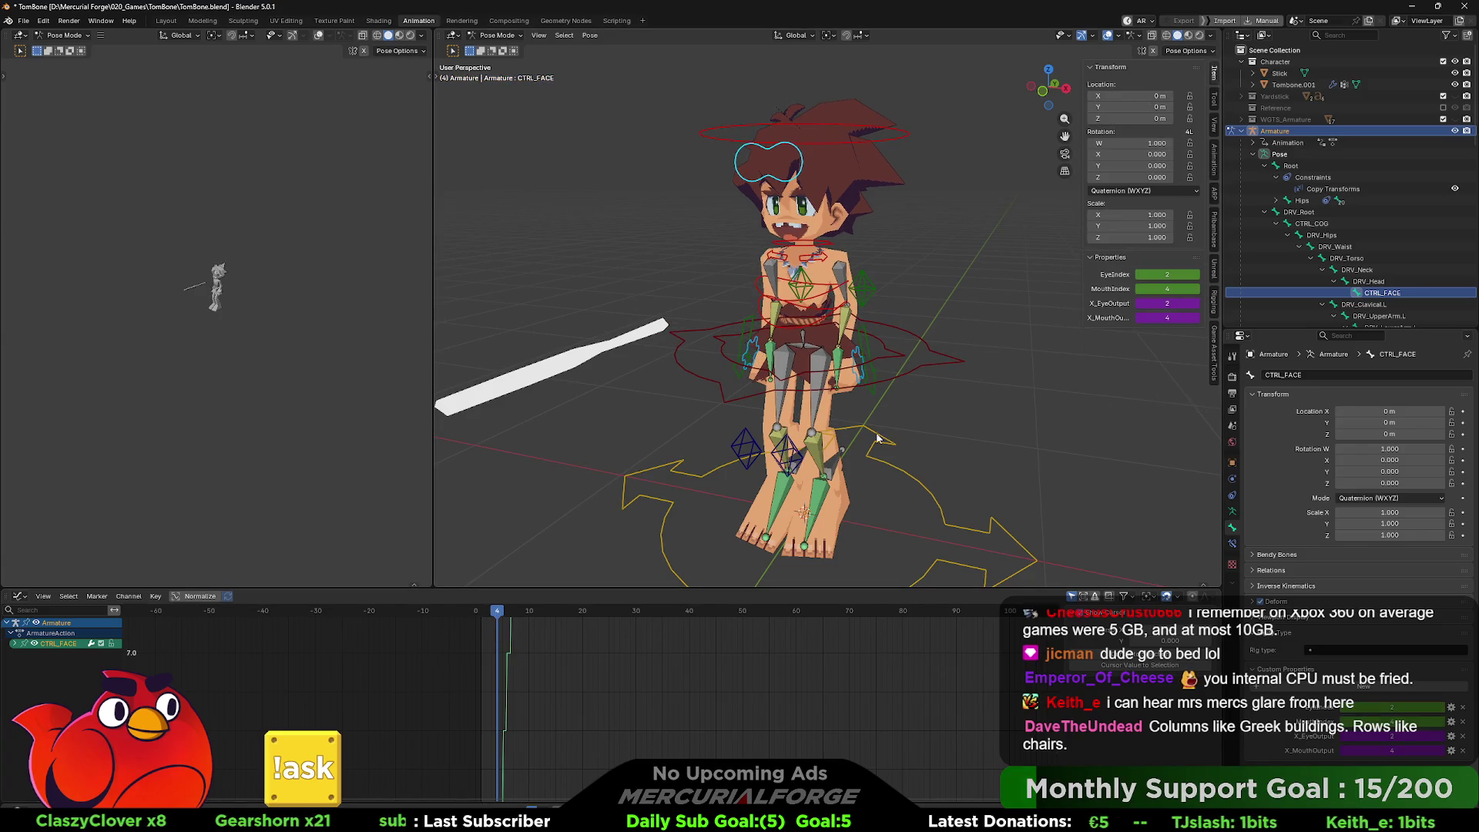
mouse_move(504, 611)
mouse_down()
mouse_move(620, 611)
mouse_move(562, 612)
mouse_move(584, 610)
mouse_up()
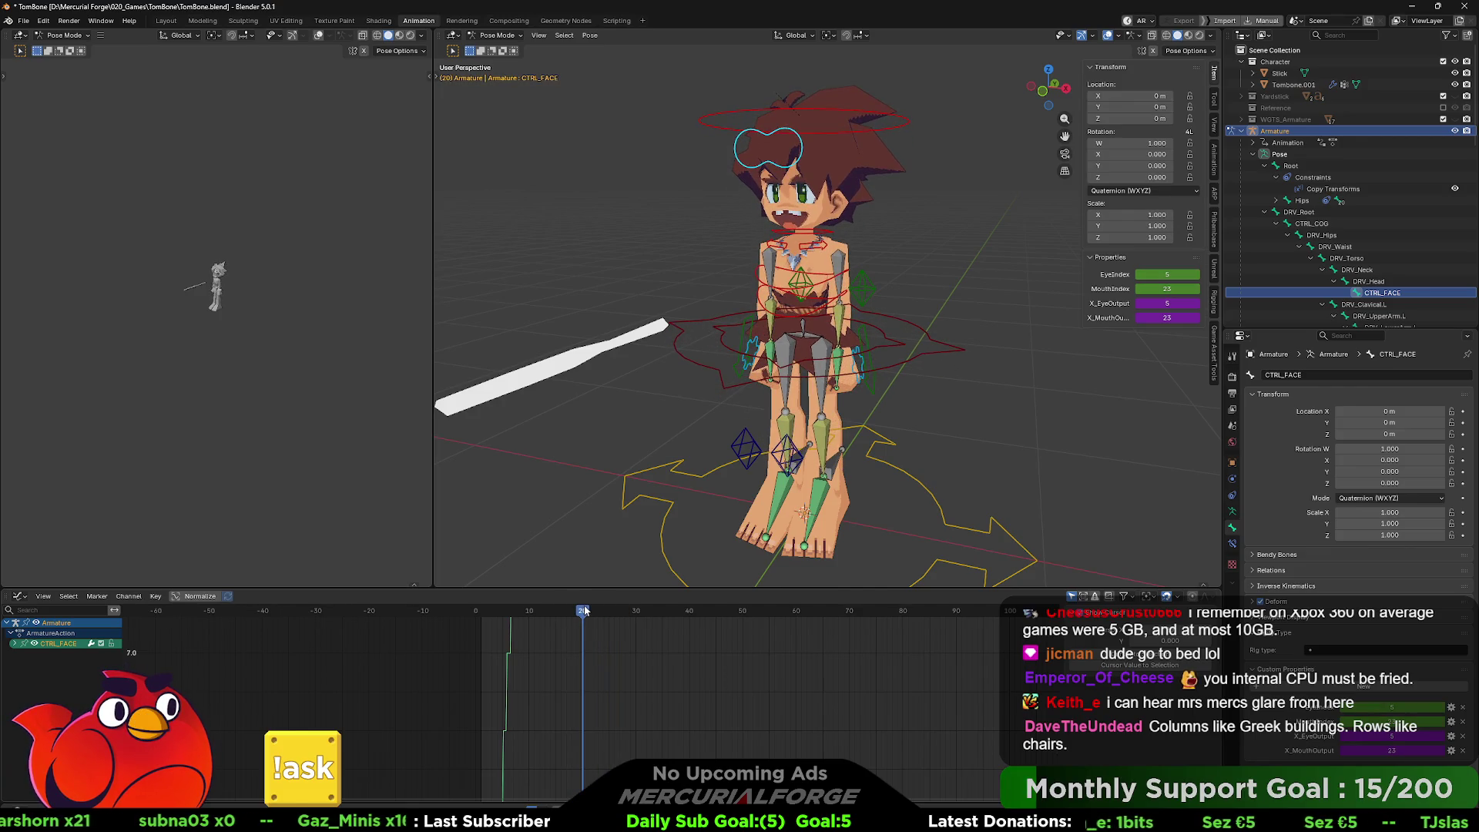
key(alt+Tab)
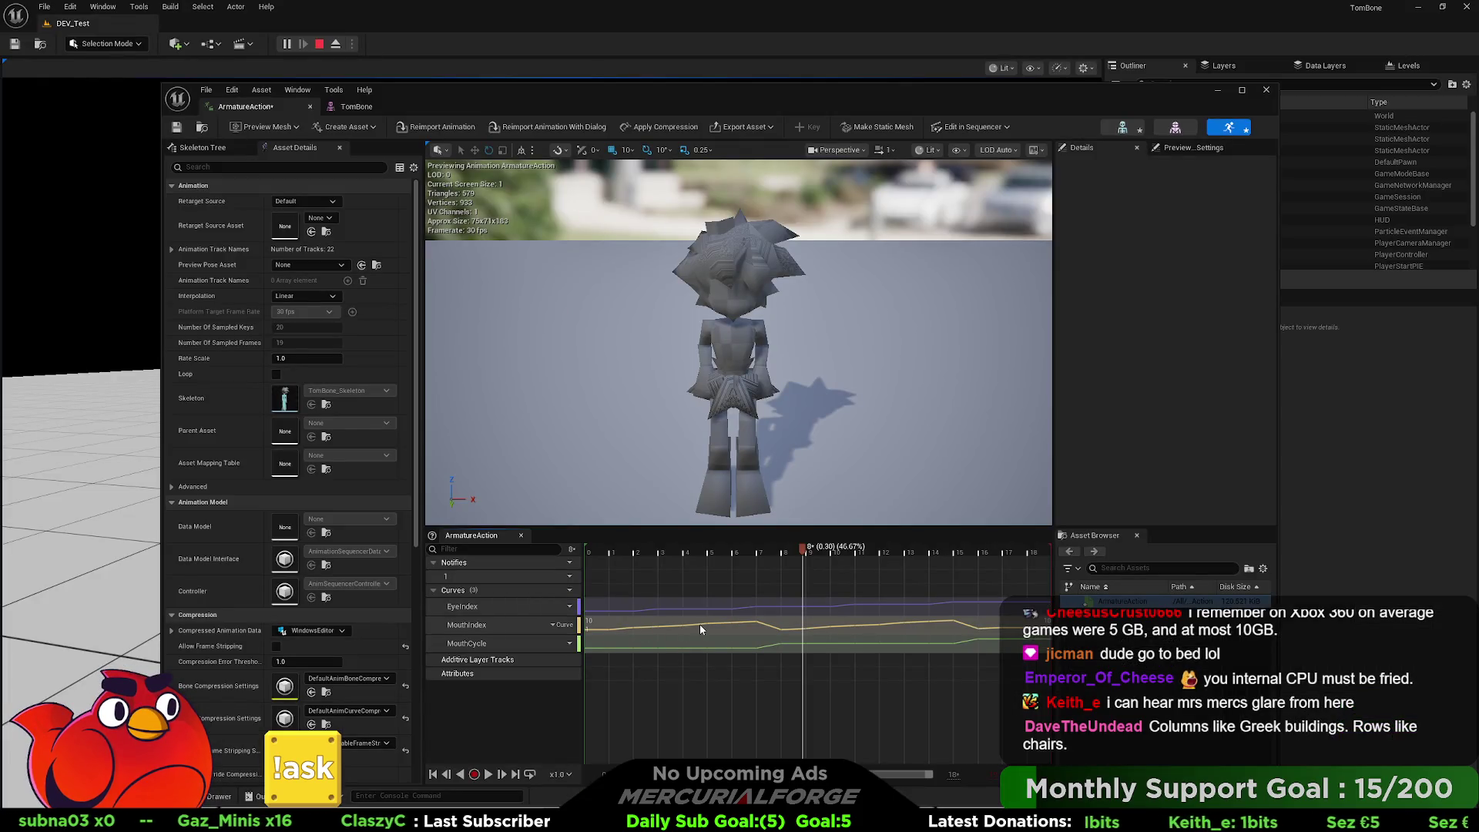
- Scrub the MouthIndex curve's keys to frame 17, then open the TomBone_Skeleton editor
double_click(700, 630)
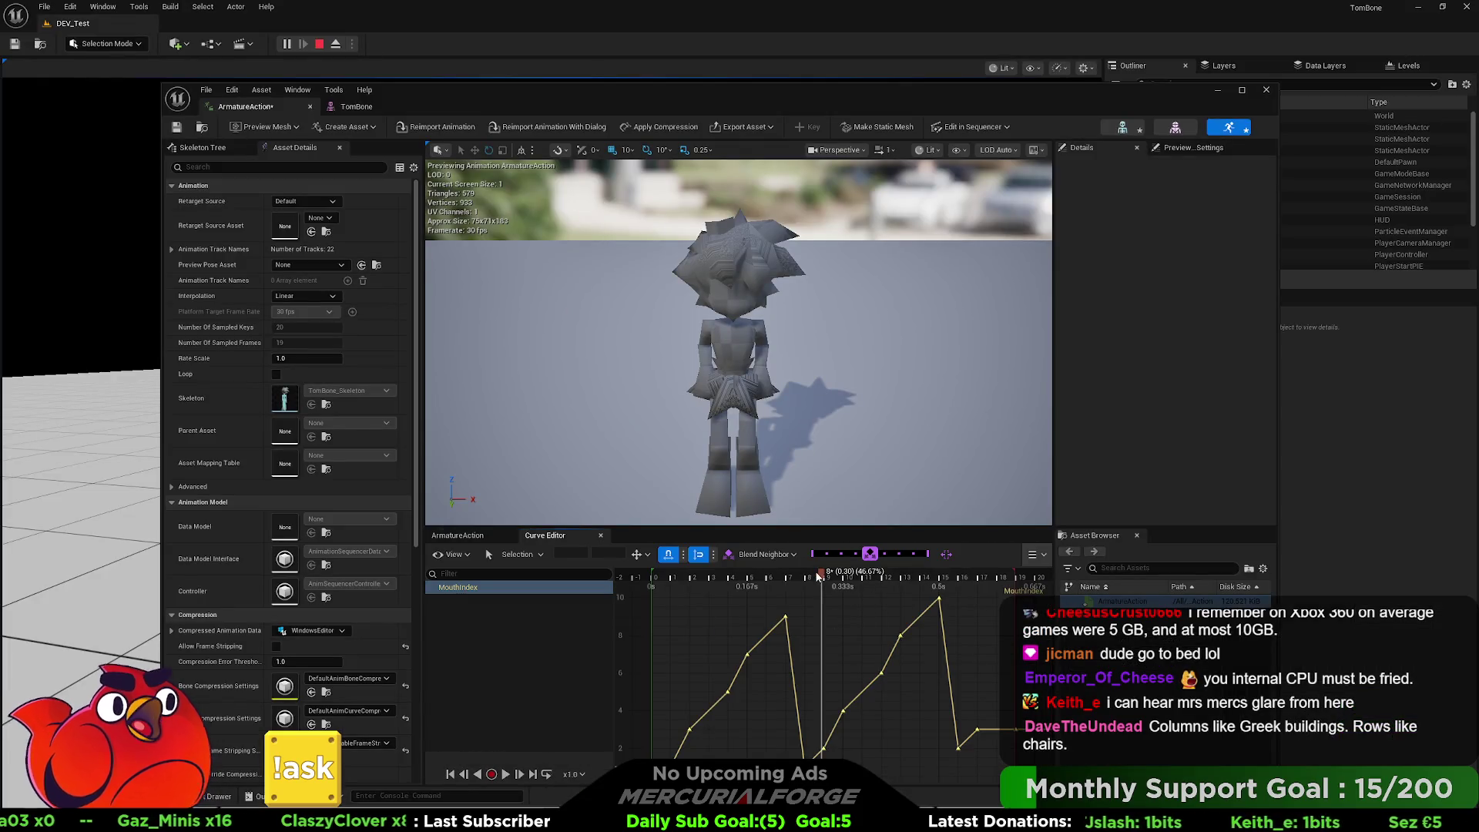
mouse_move(819, 577)
mouse_down()
mouse_move(997, 582)
mouse_move(981, 590)
mouse_up()
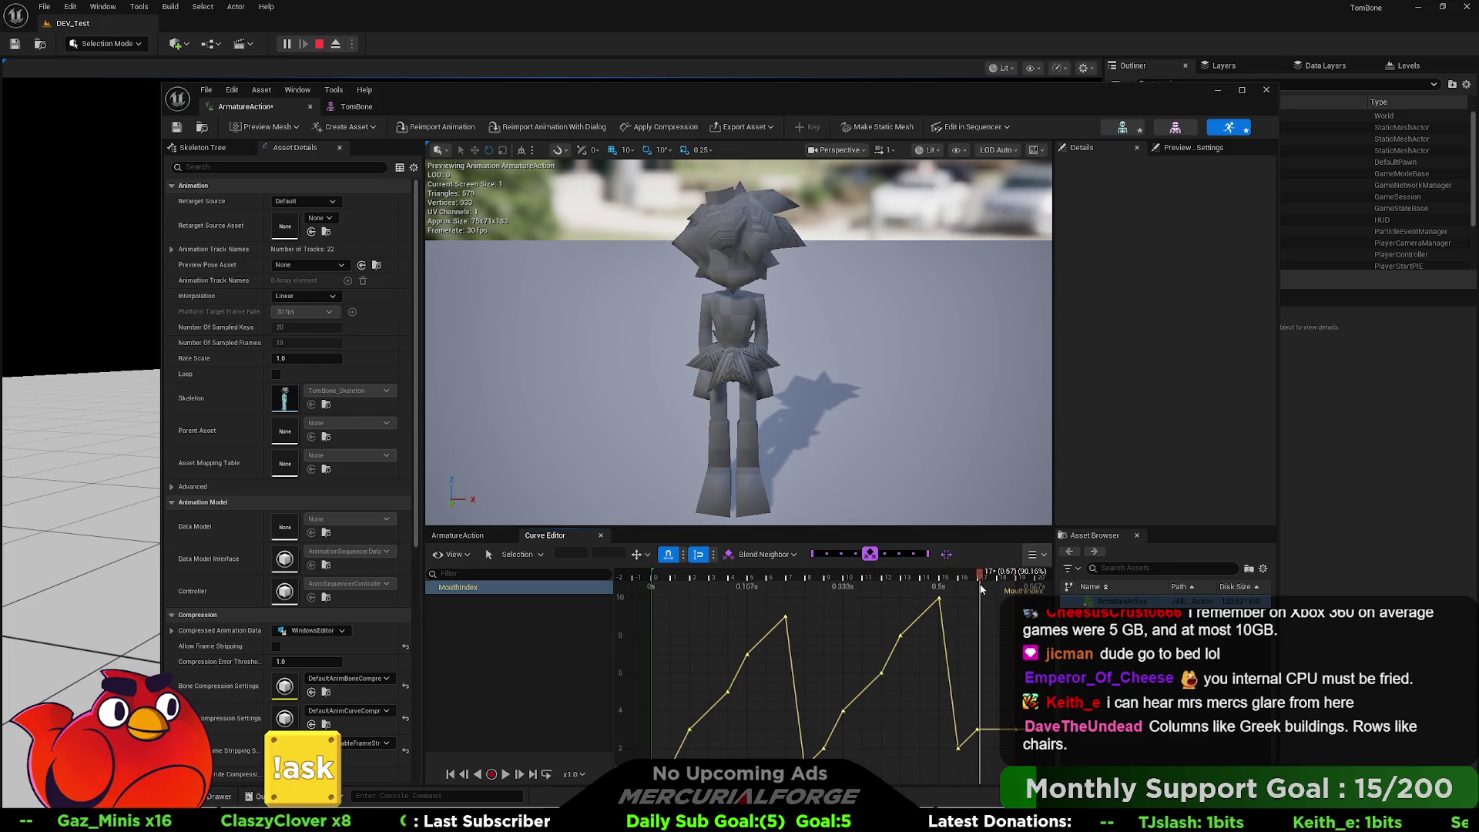
mouse_move(977, 732)
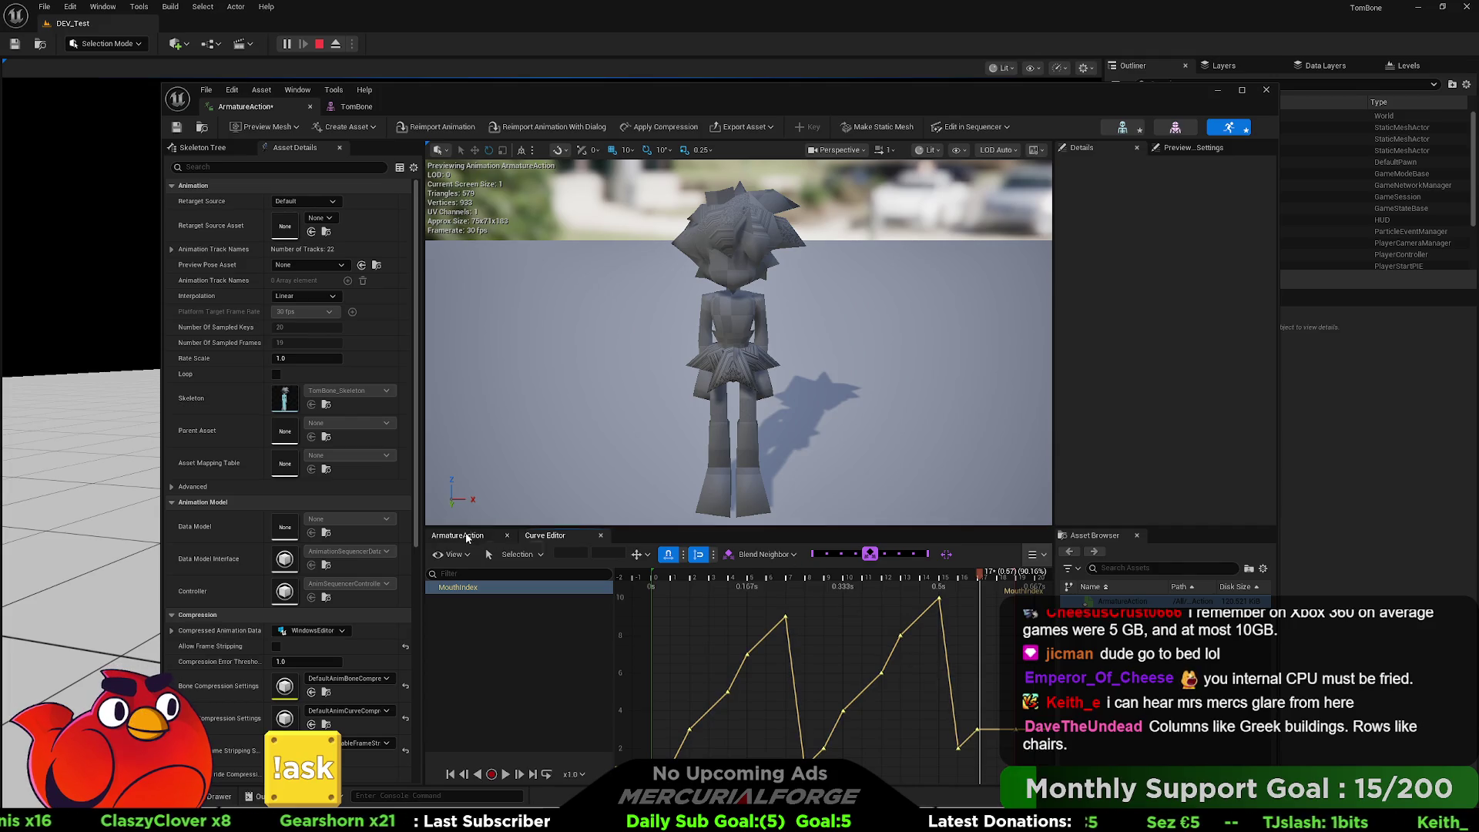
click(466, 535)
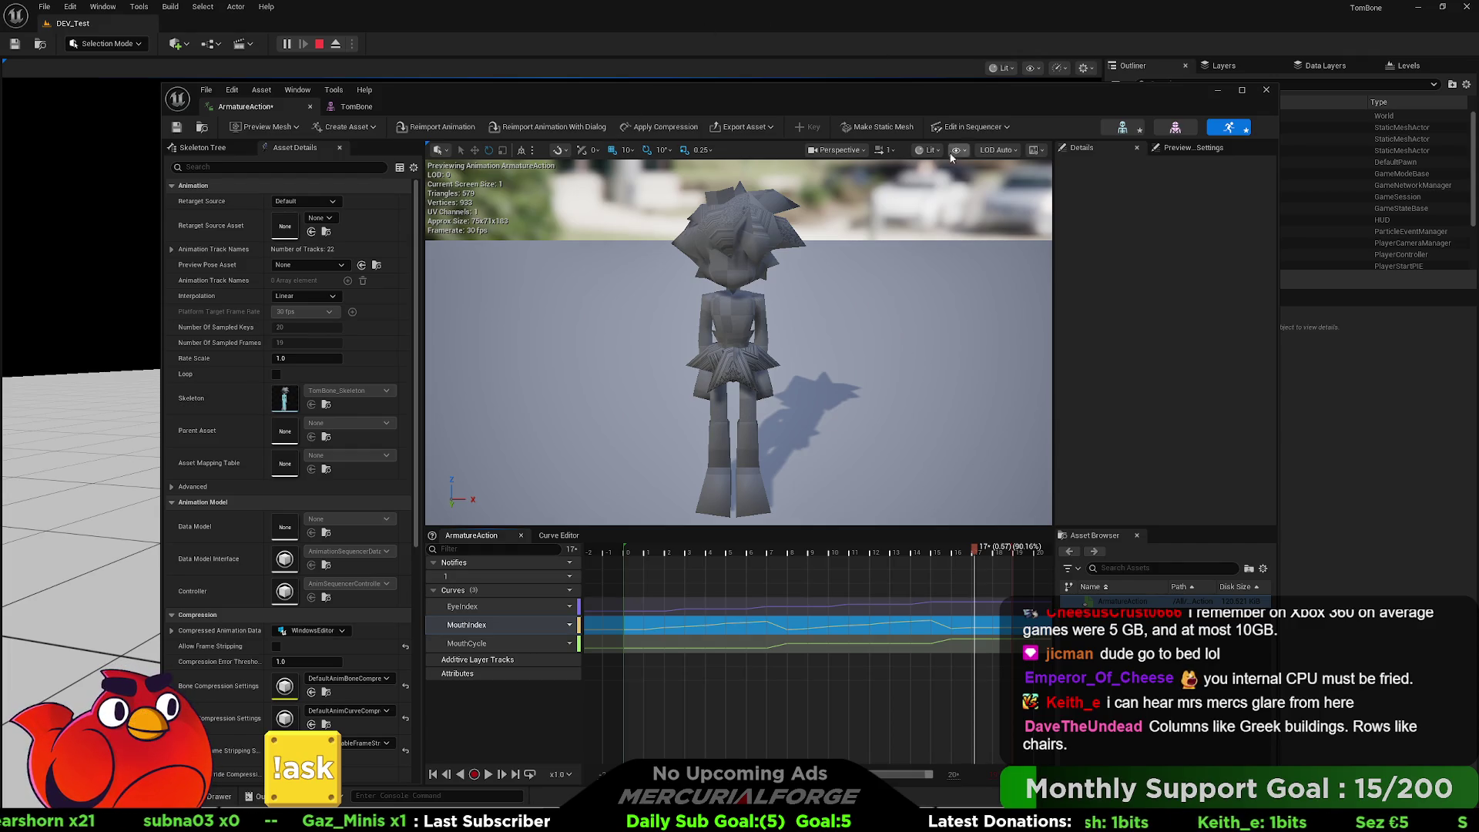
click(1121, 129)
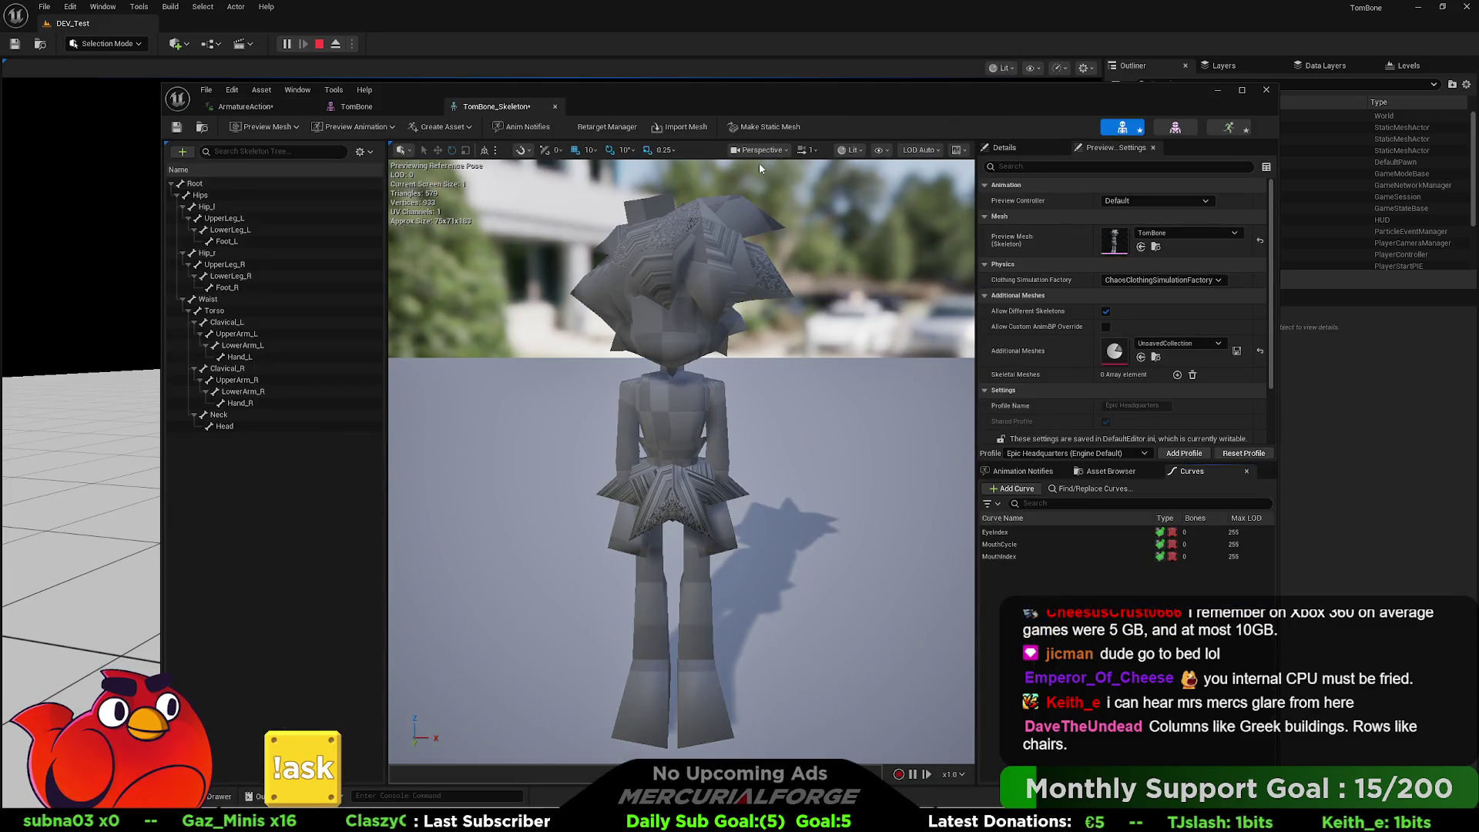
- Display all hierarchy bones in the viewport and orbit to view the character from the side
click(845, 154)
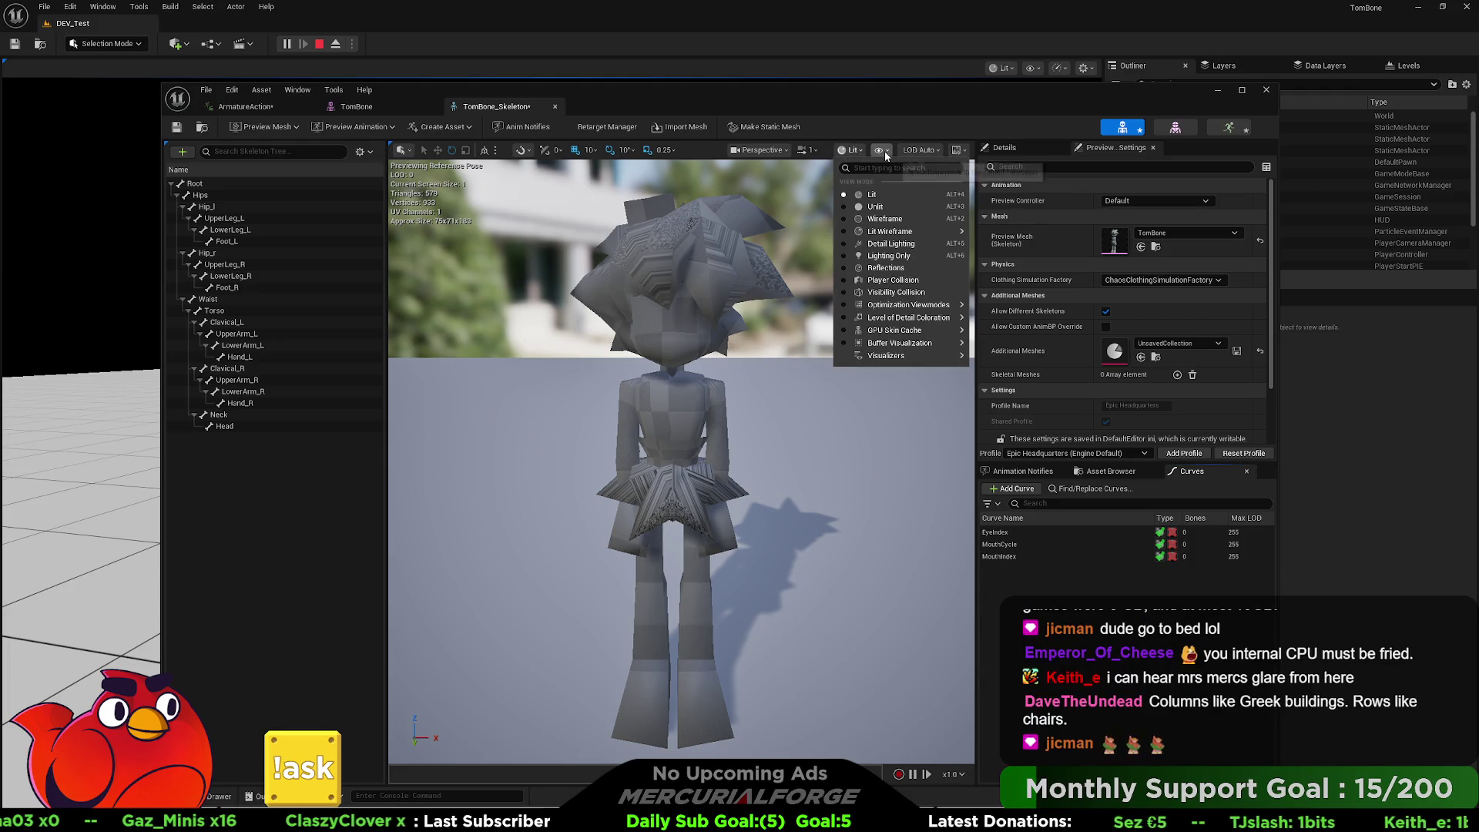
click(883, 150)
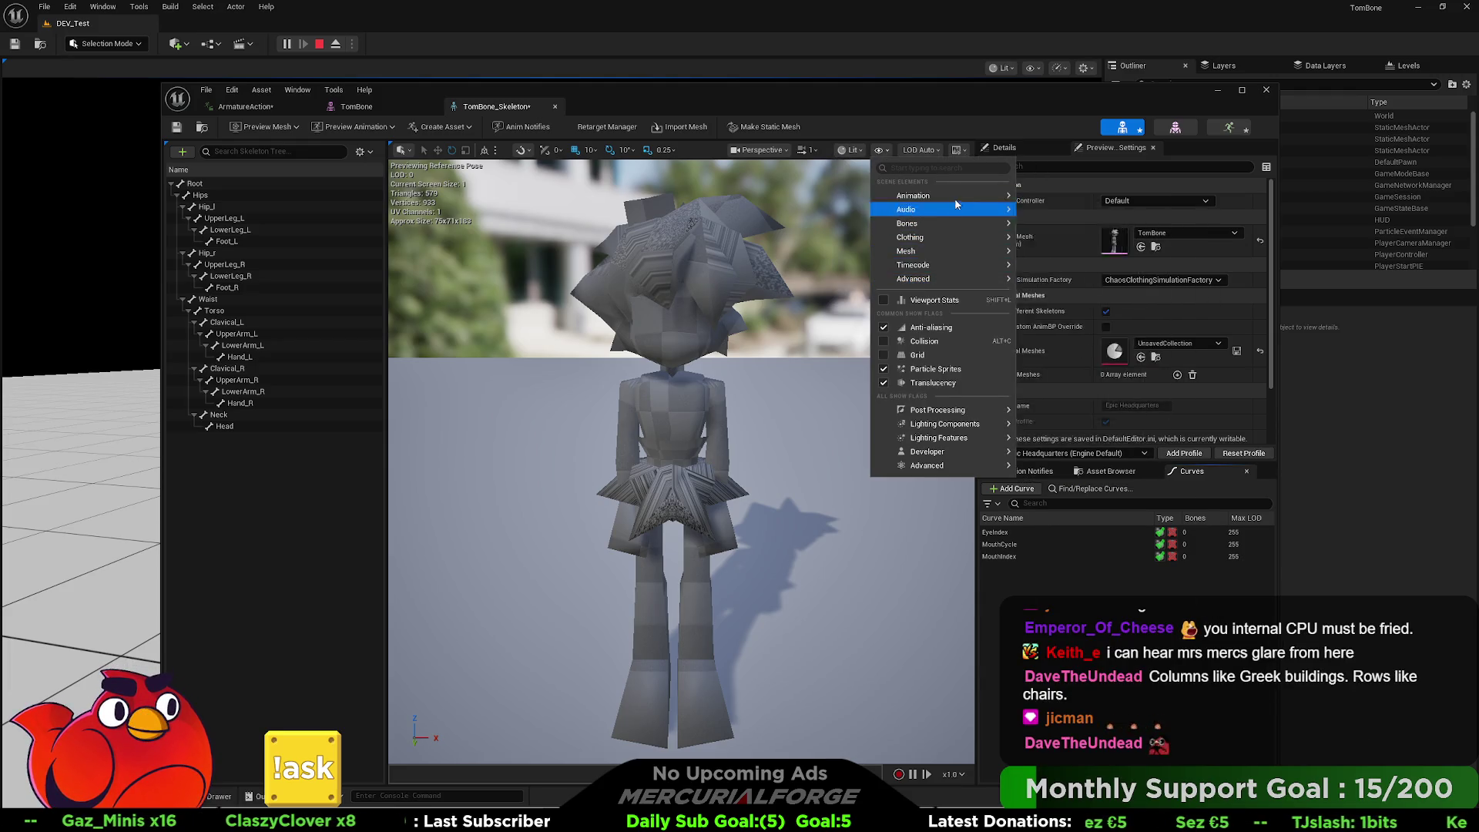
mouse_move(946, 195)
mouse_move(948, 223)
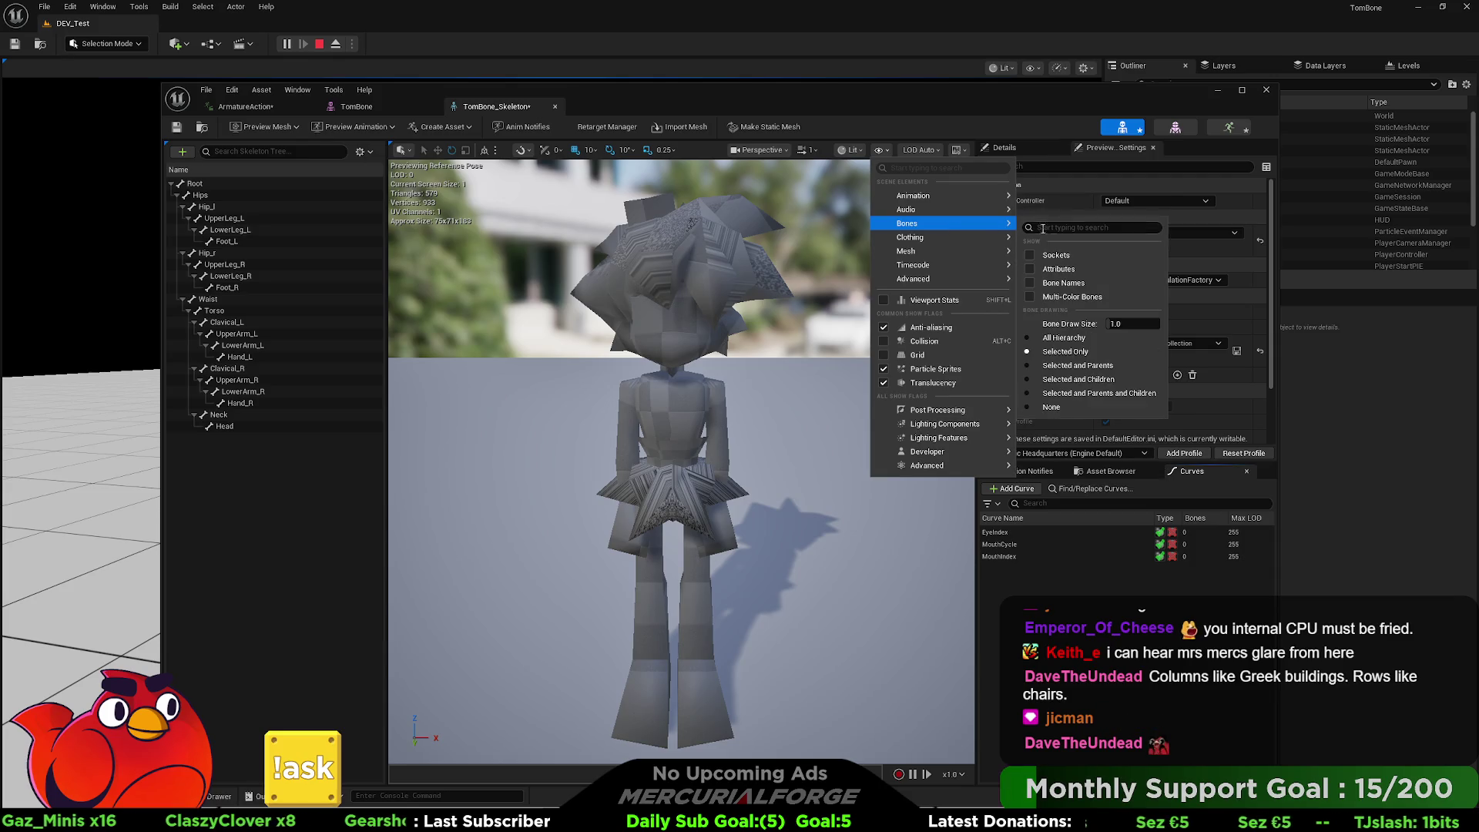
click(1066, 338)
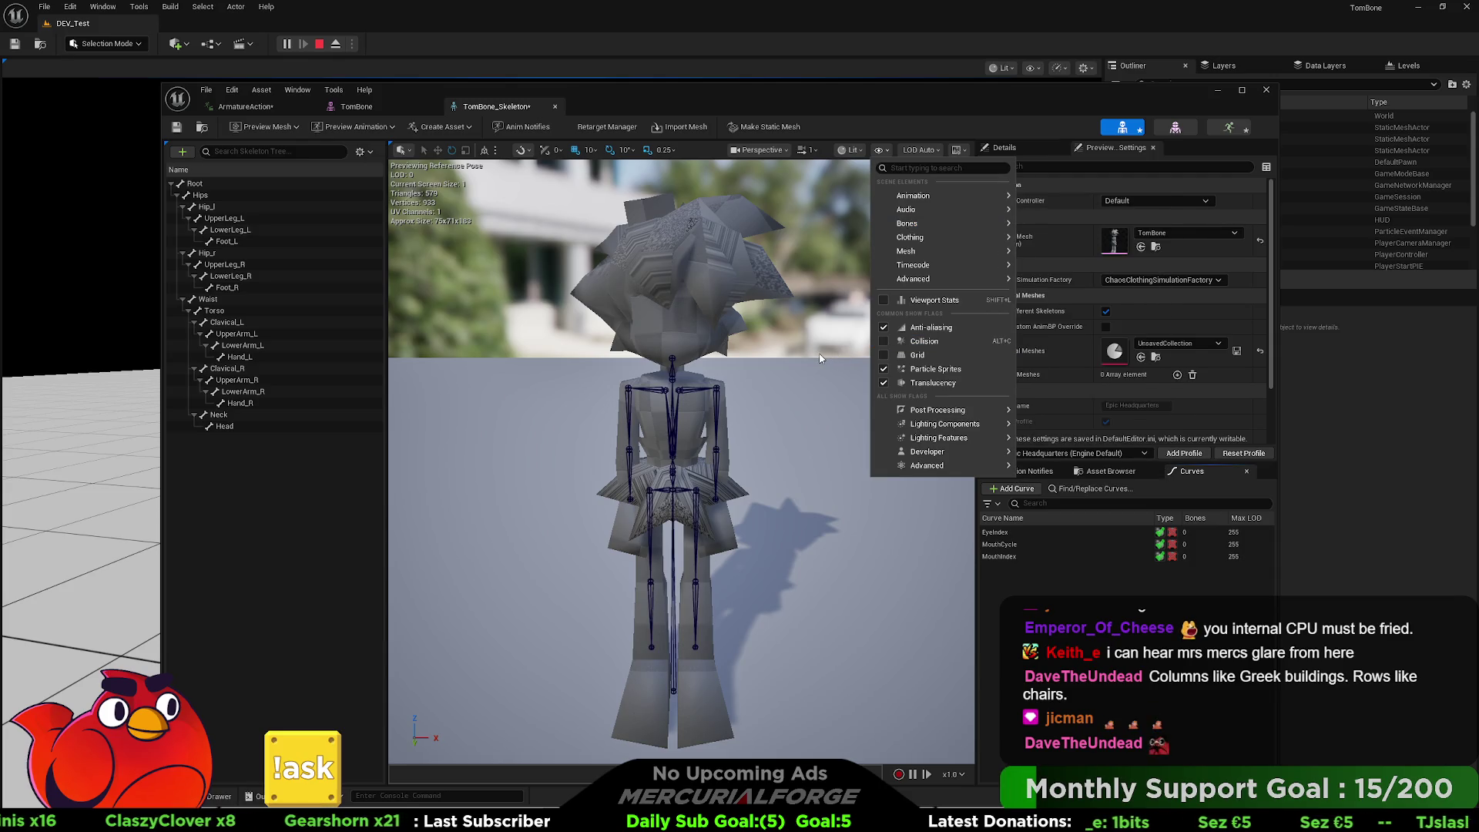
click(826, 402)
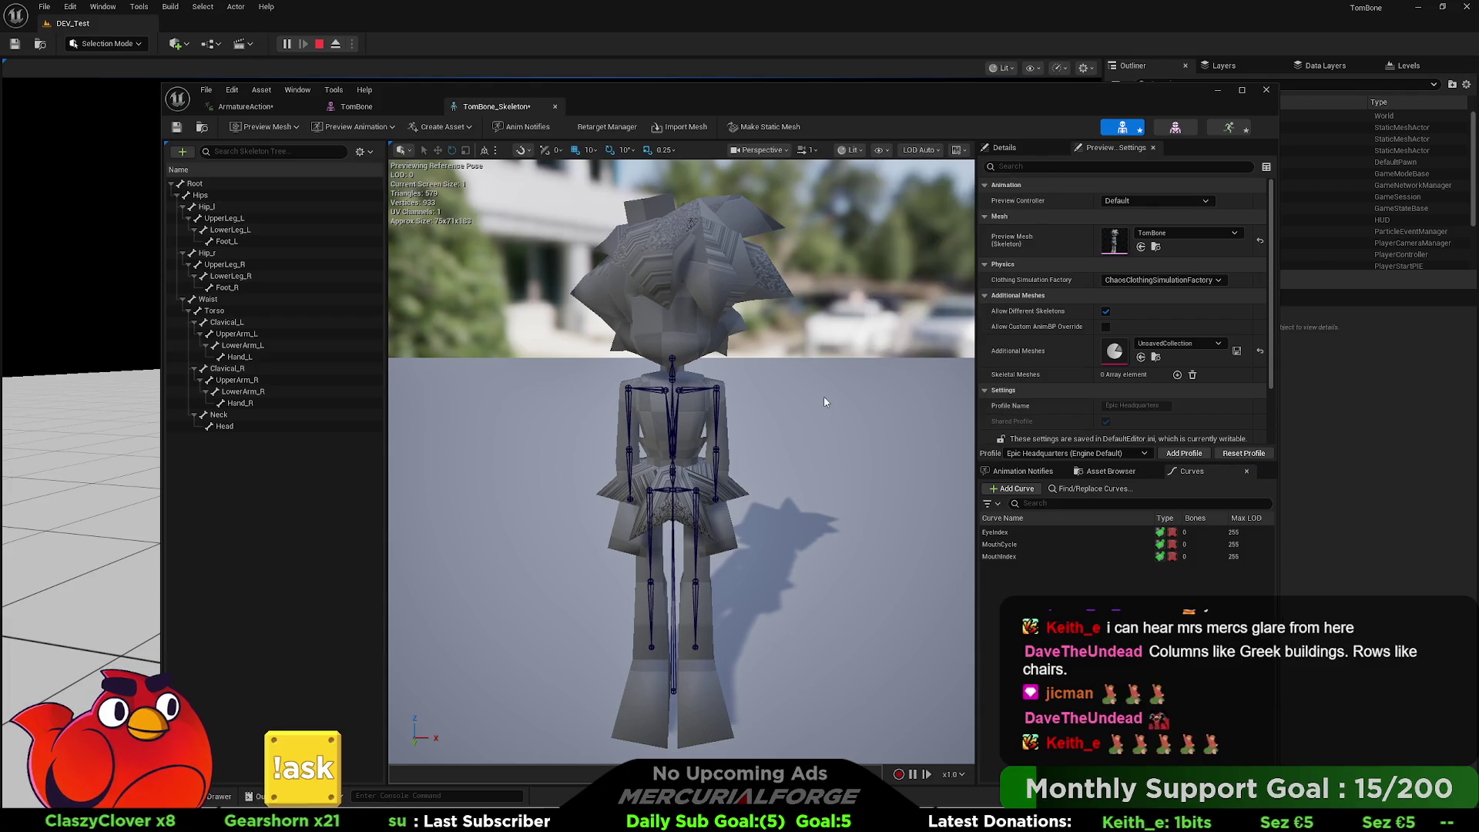
mouse_move(825, 402)
mouse_down()
mouse_move(601, 407)
mouse_move(818, 393)
mouse_up()
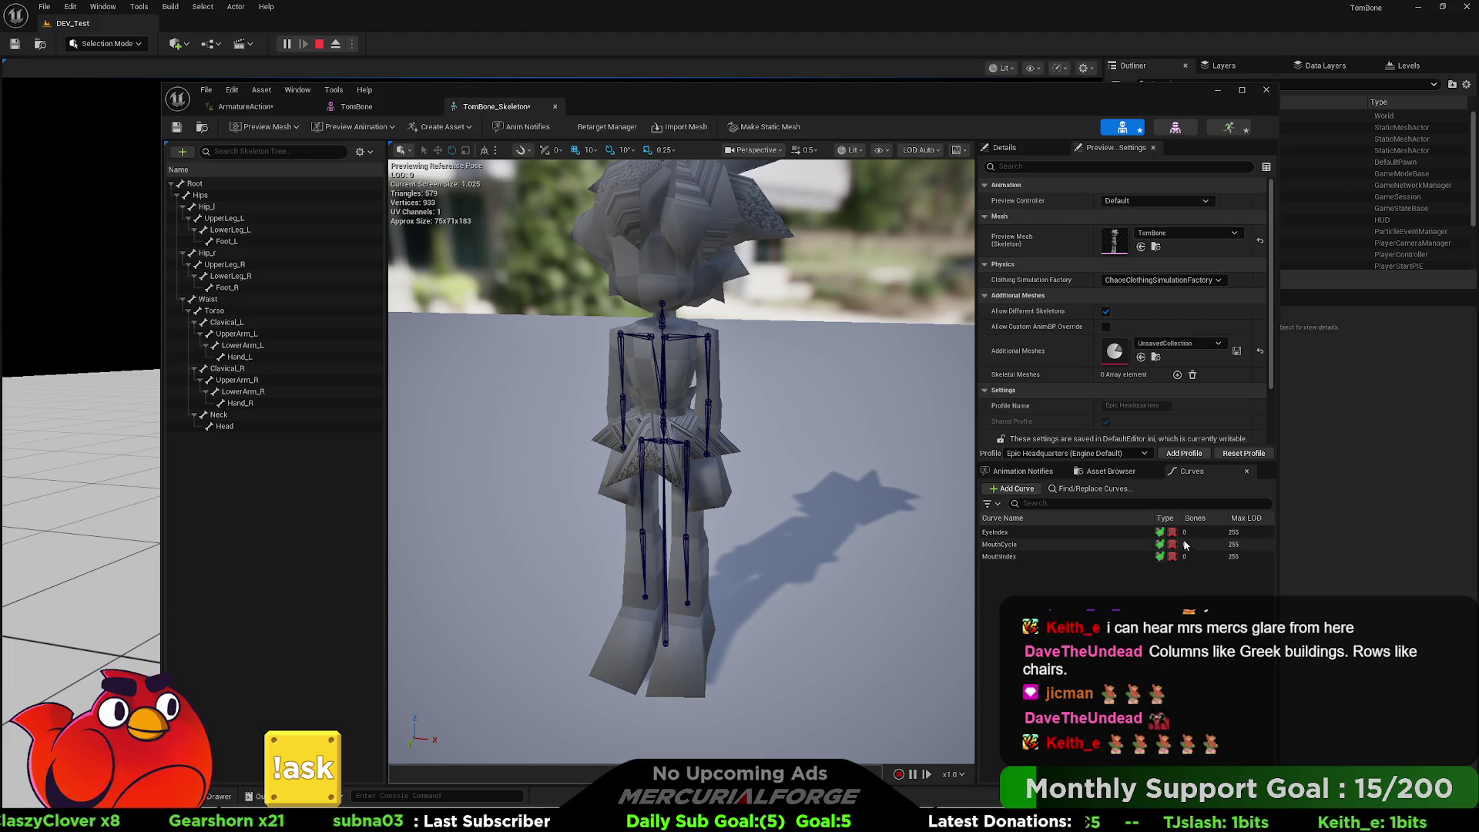
- Untick Morph Target and tick Material for the EyeIndex, MouthIndex and MouthCycle curves
click(1160, 532)
click(1160, 556)
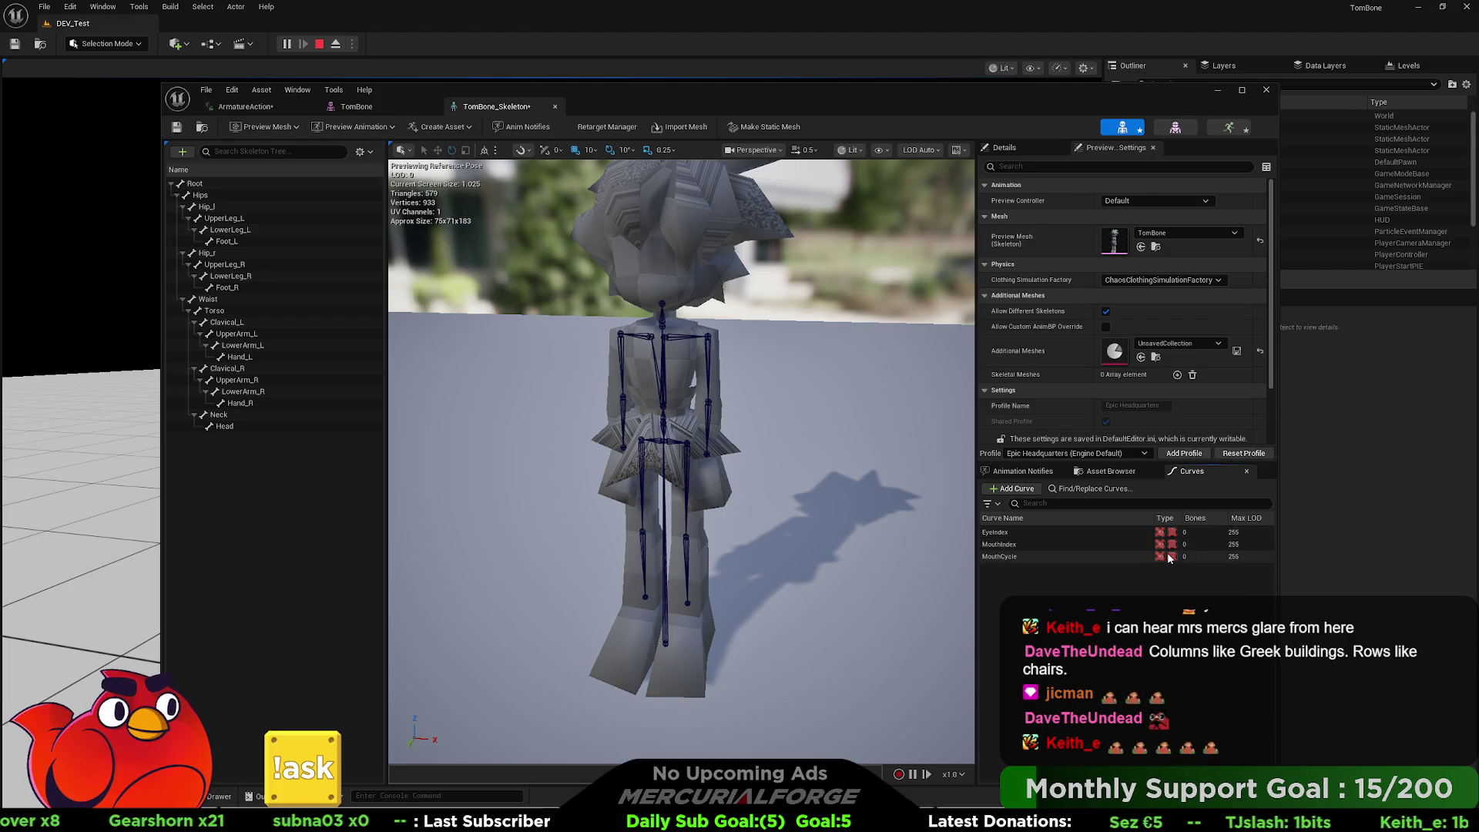
click(1172, 557)
click(1172, 544)
click(1172, 532)
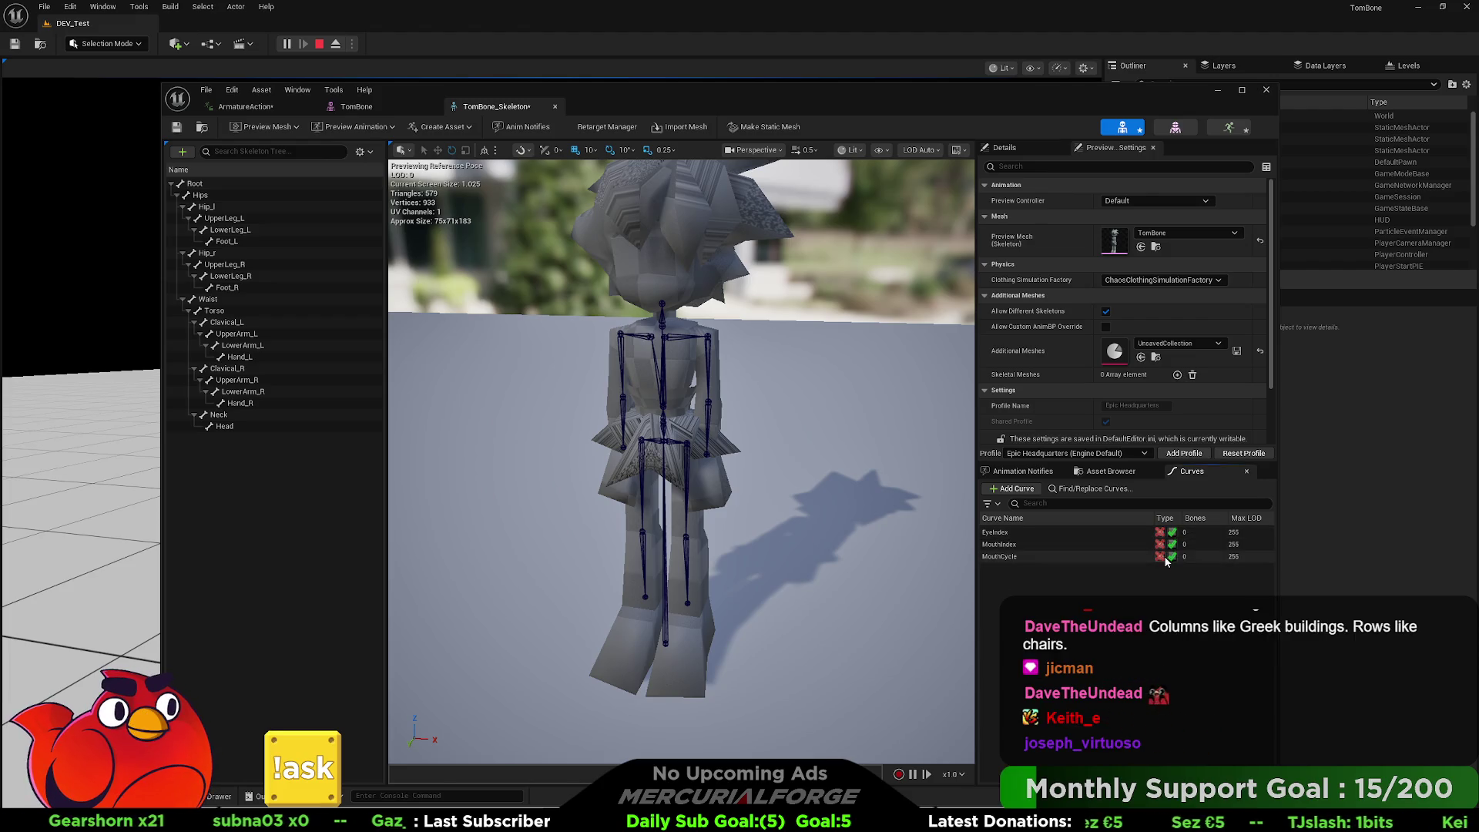